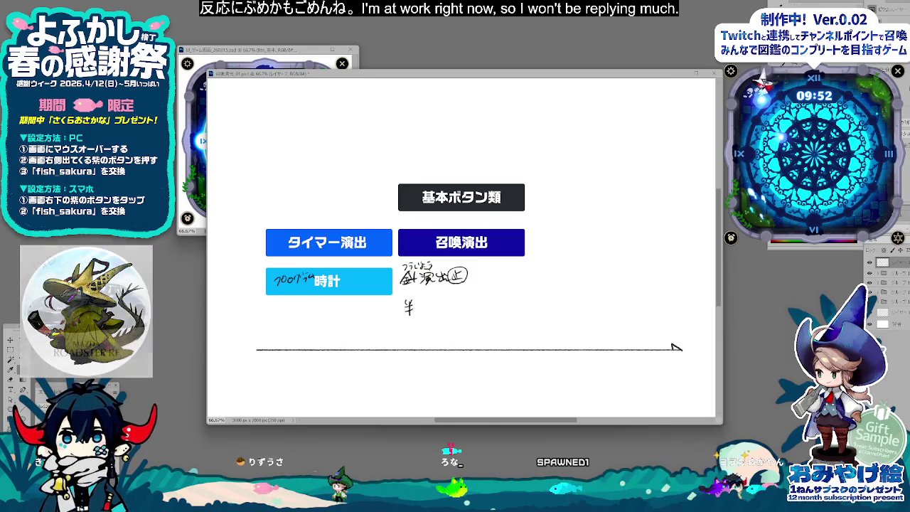
Step: Handwrite 半転, draw a dash from 時計 and an arrow after 剣演出(正)
drag(413, 302, 419, 315)
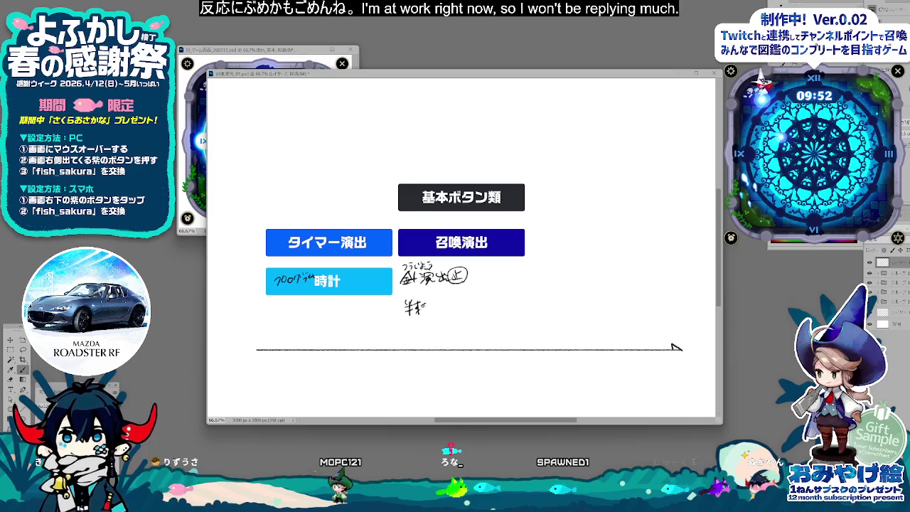
key(ctrl+z)
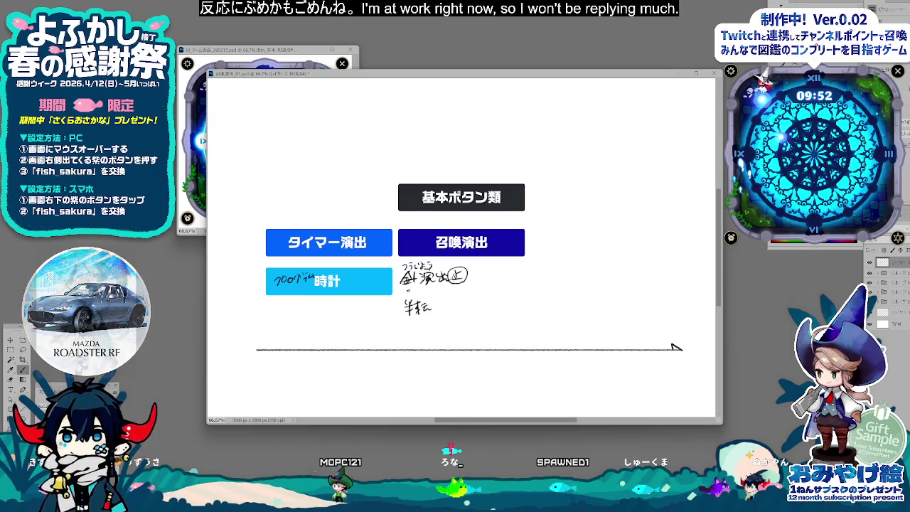
drag(383, 281, 391, 281)
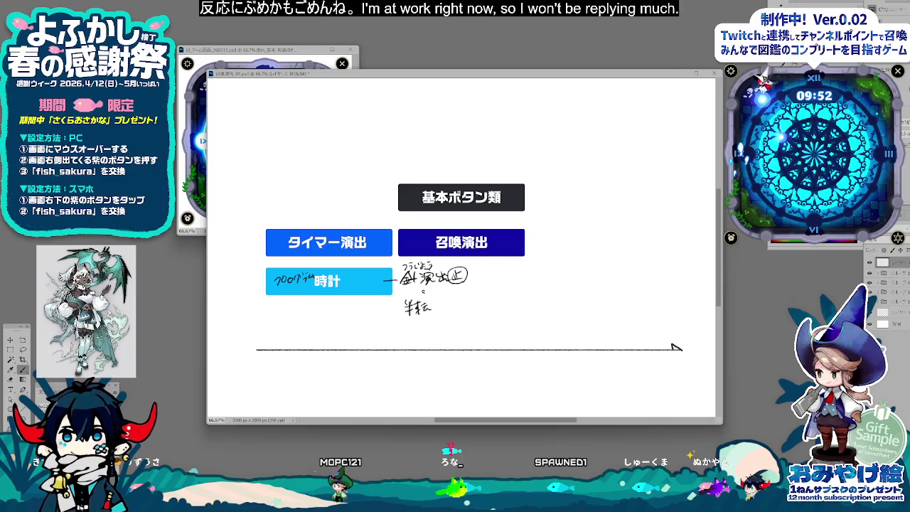
drag(469, 277, 486, 276)
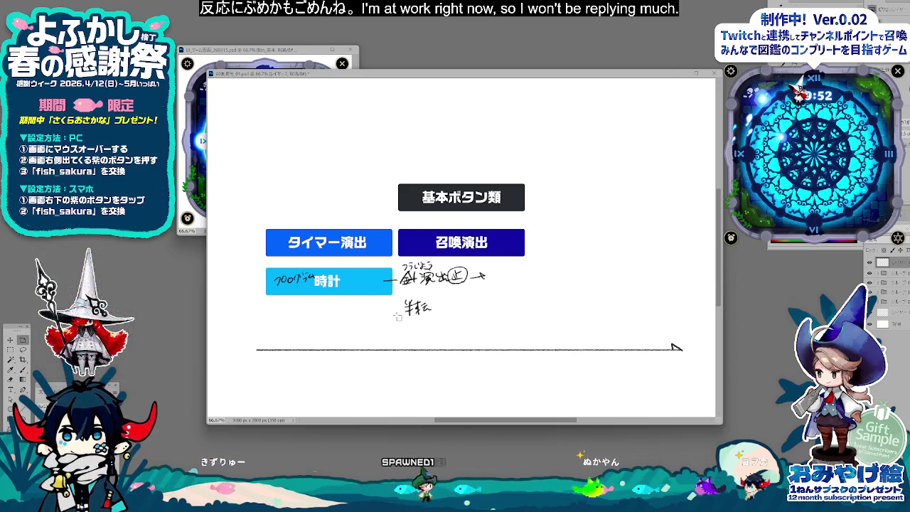
Step: Mark out the 半転 note area, then undo the accidental artboard
drag(418, 285, 431, 297)
drag(387, 336, 385, 333)
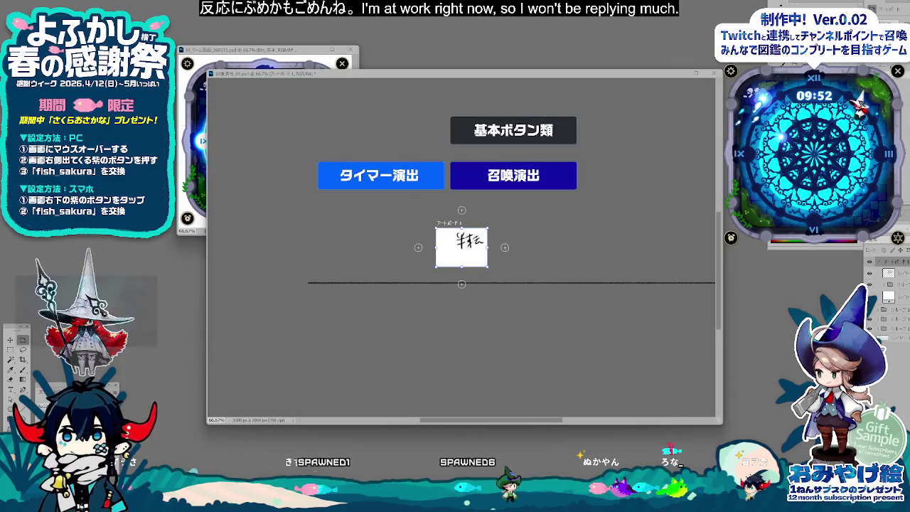
key(v)
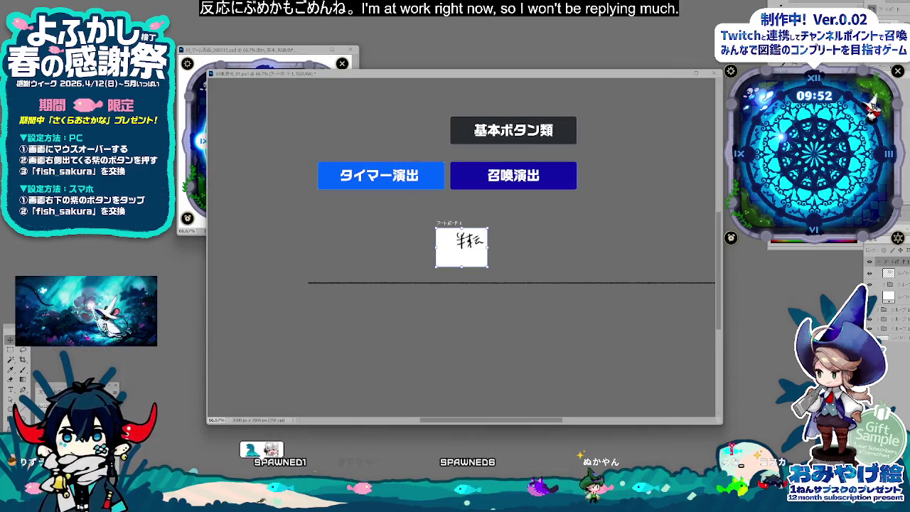
key(ctrl+z)
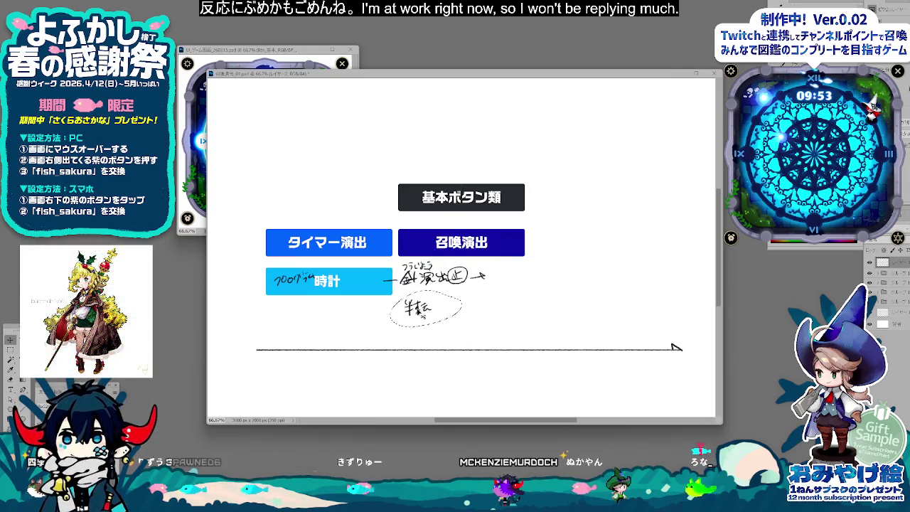
Step: Shrink the 半転 note beside the arrow and remove the stray dot
drag(427, 309, 505, 290)
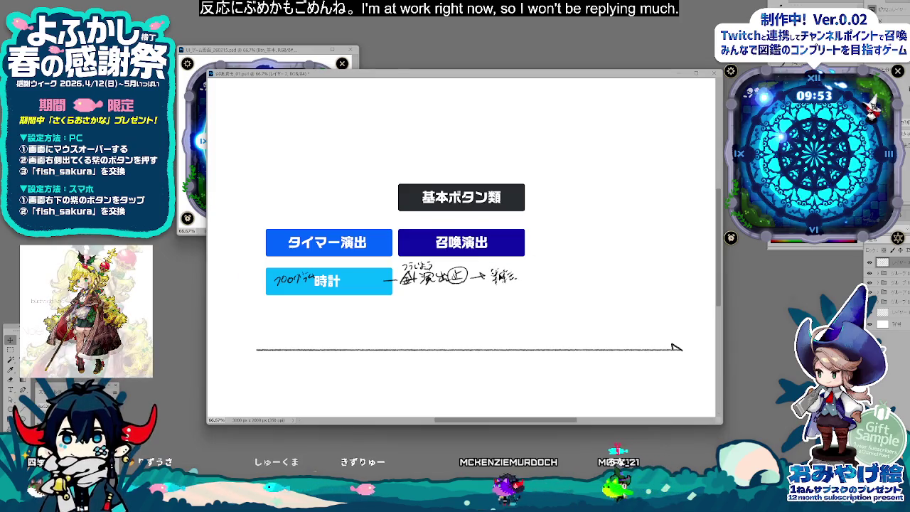
key(Return)
click(868, 263)
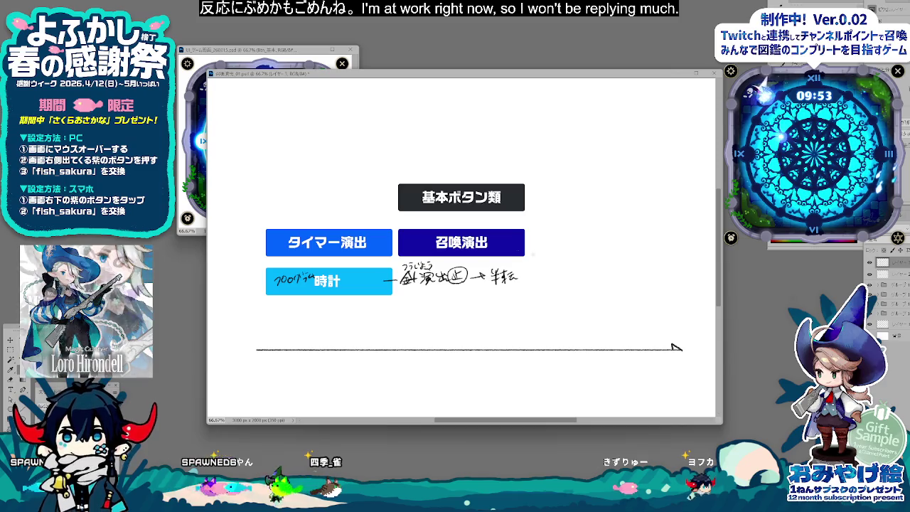
key(ctrl+z)
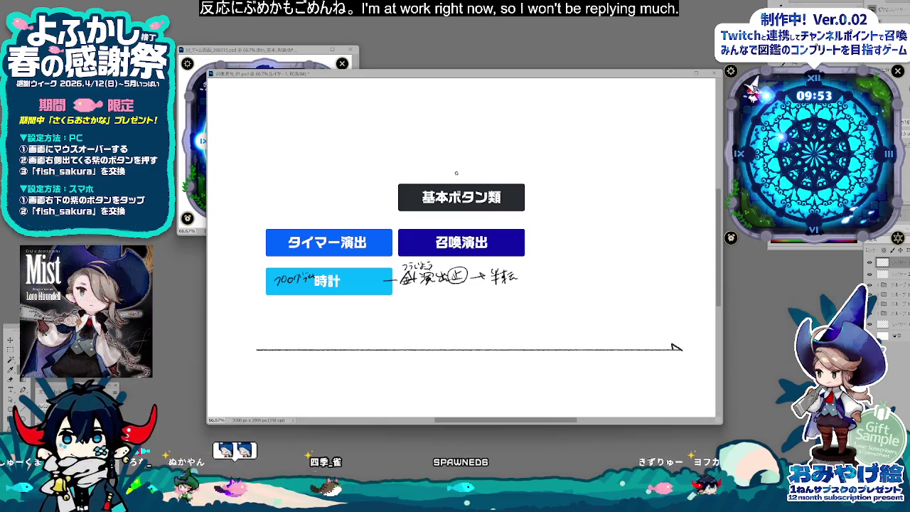
Step: Move the 召喚演出 button group up toward 基本ボタン類
key(v)
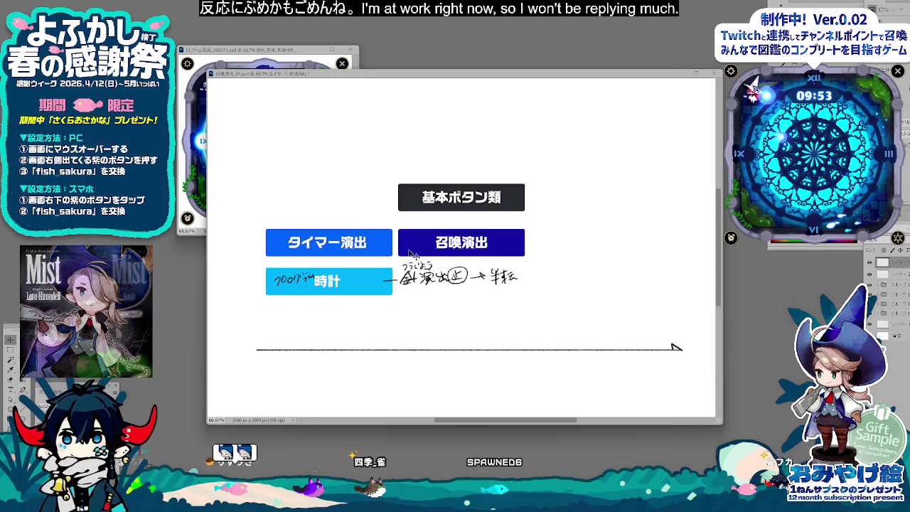
click(898, 300)
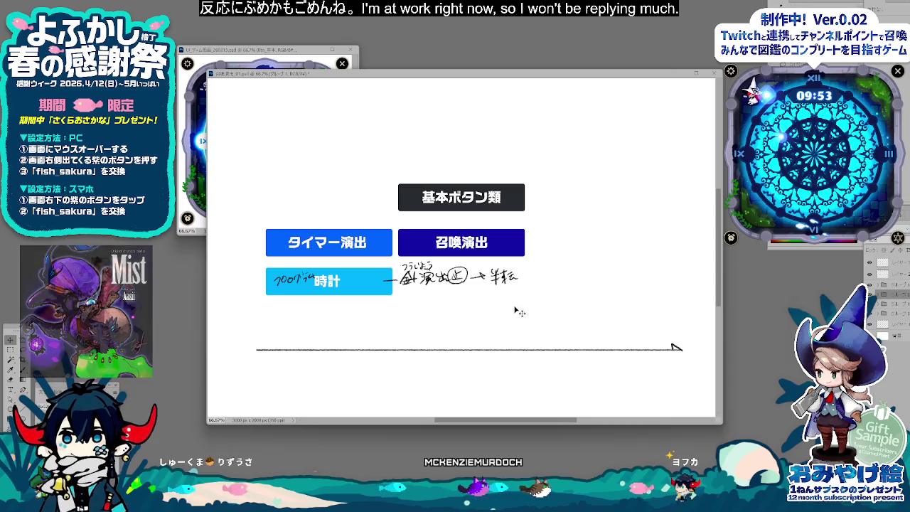
mouse_move(503, 307)
mouse_down()
mouse_move(502, 268)
mouse_move(476, 258)
mouse_move(521, 200)
mouse_up()
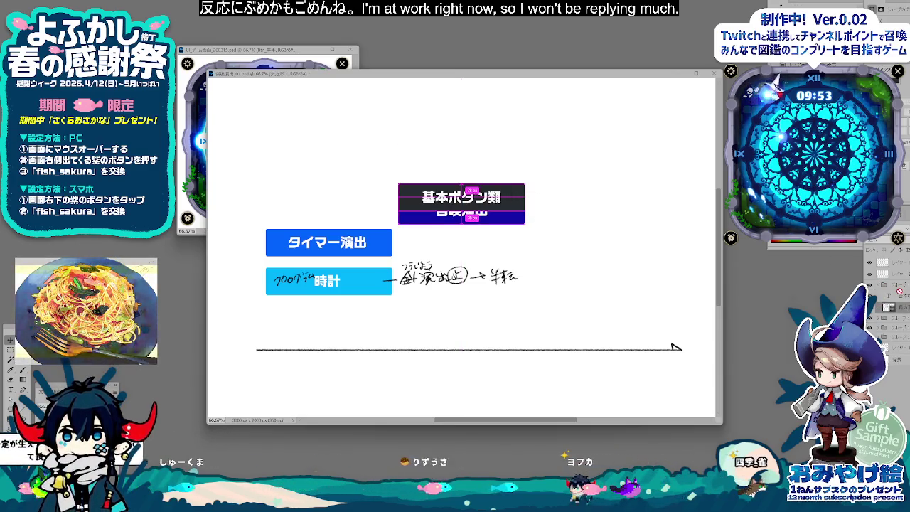
Step: Move the 基本ボタン類 box aside and back, checking what lies underneath
mouse_move(707, 330)
mouse_down()
mouse_move(218, 349)
mouse_move(569, 302)
mouse_up()
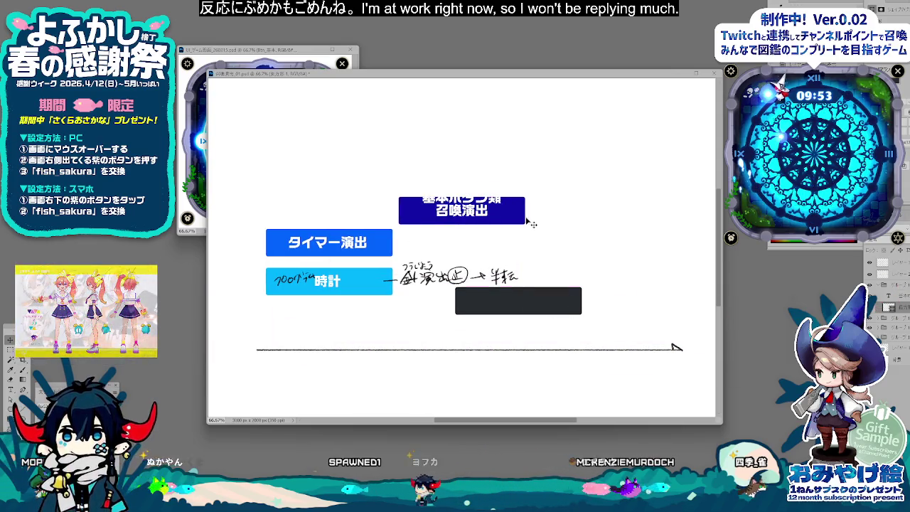
drag(522, 229, 465, 125)
key(ctrl+minus)
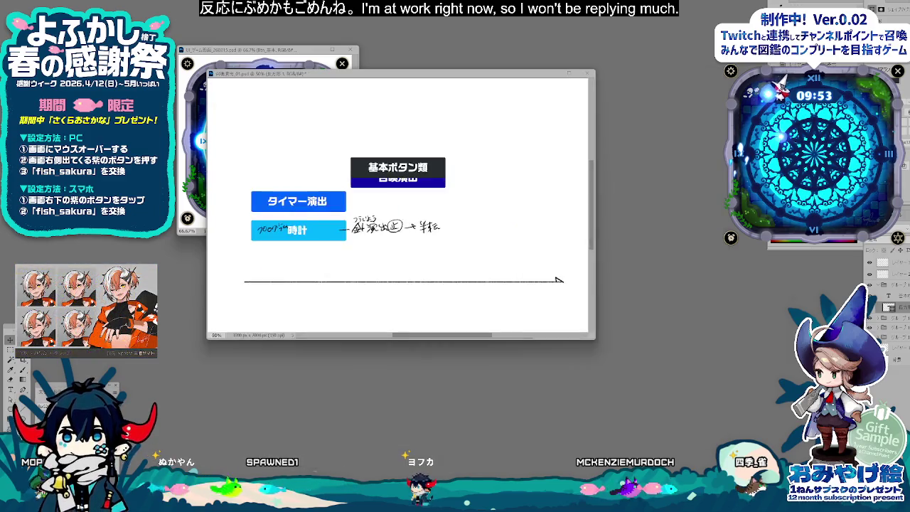
key(ctrl+plus)
key(ctrl+z)
key(ctrl+z)
key(ctrl+shift+z)
key(ctrl+shift+z)
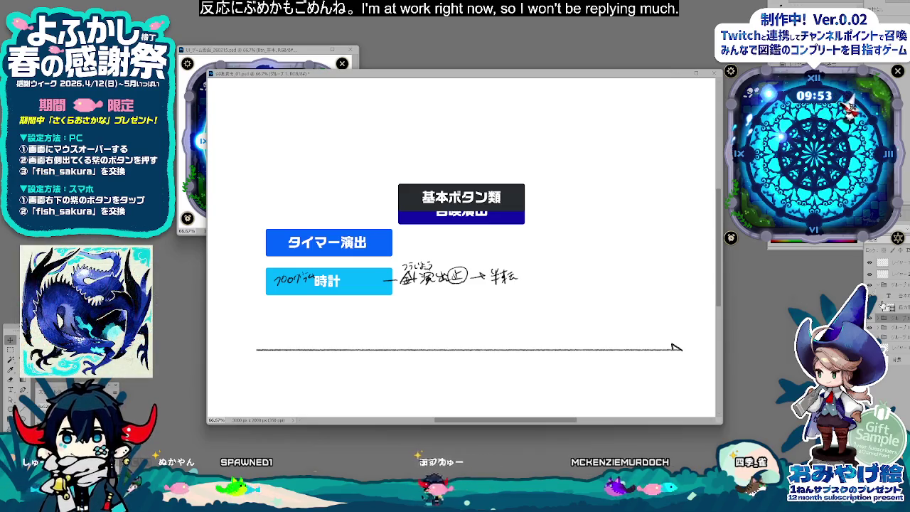
key(ctrl+z)
key(ctrl+shift+z)
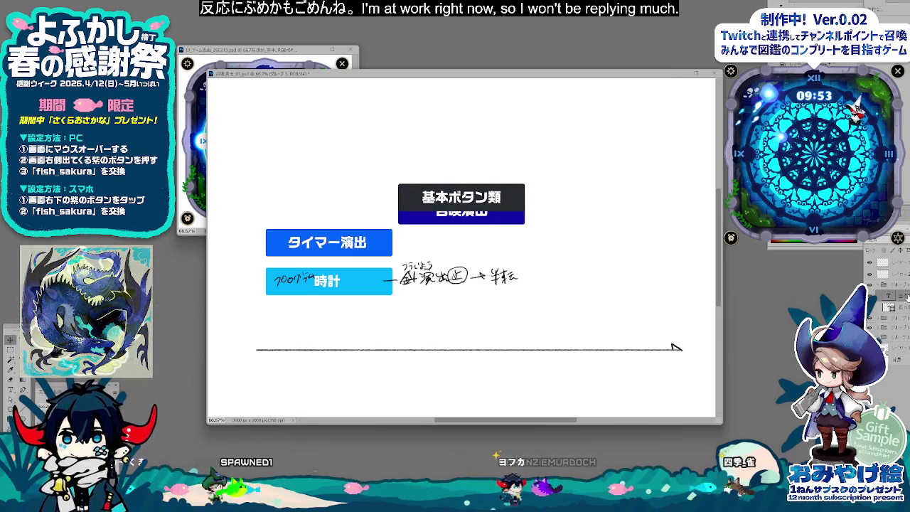
Step: Raise 基本ボタン類 to uncover 召喚演出 and check the button layers
click(893, 298)
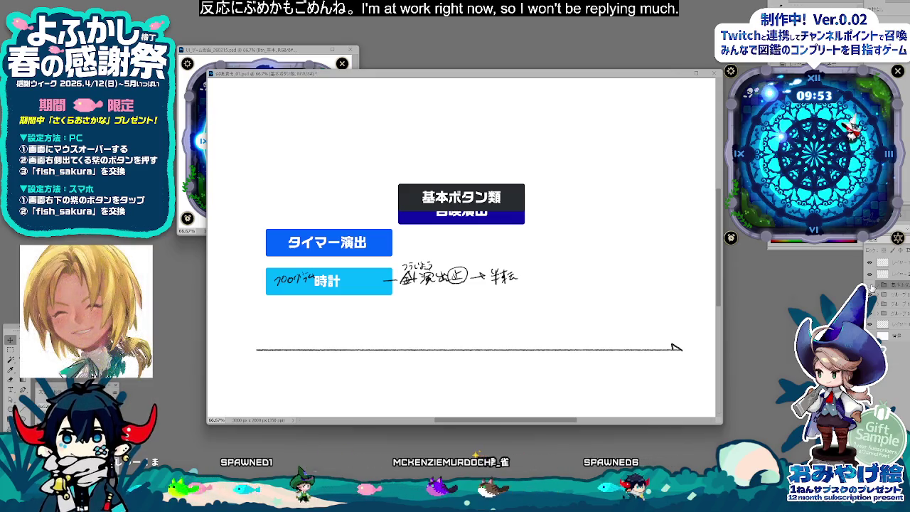
drag(528, 251, 527, 230)
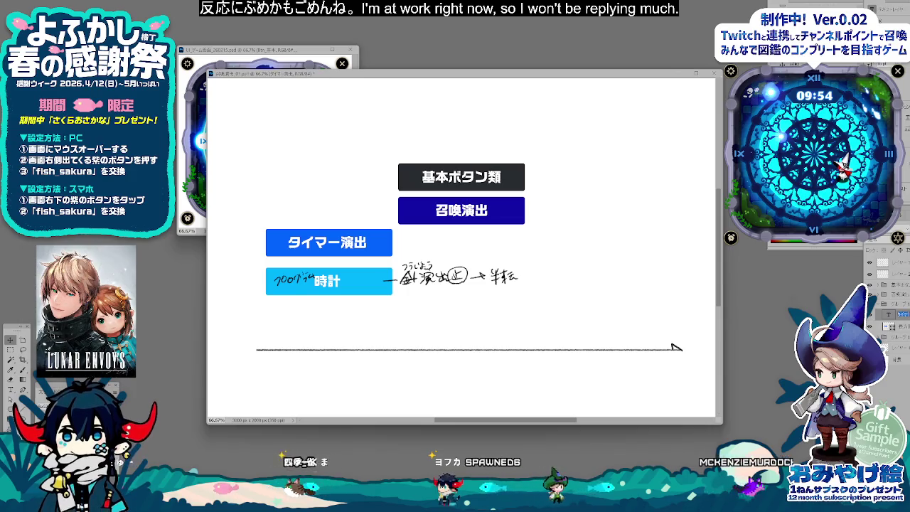
click(885, 304)
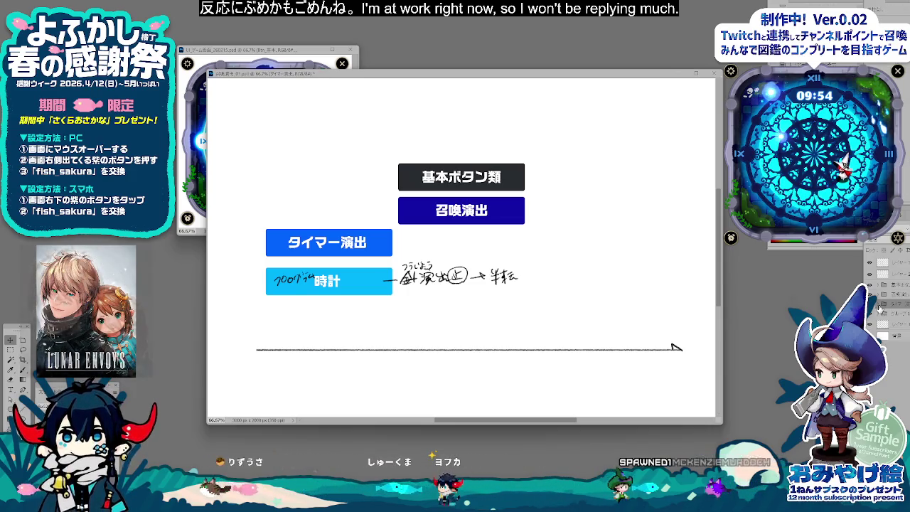
click(903, 326)
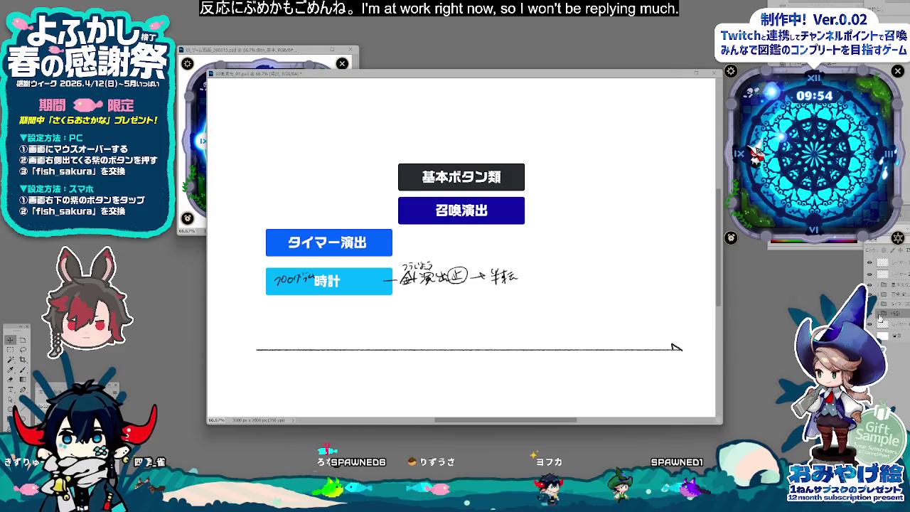
click(892, 294)
click(892, 294)
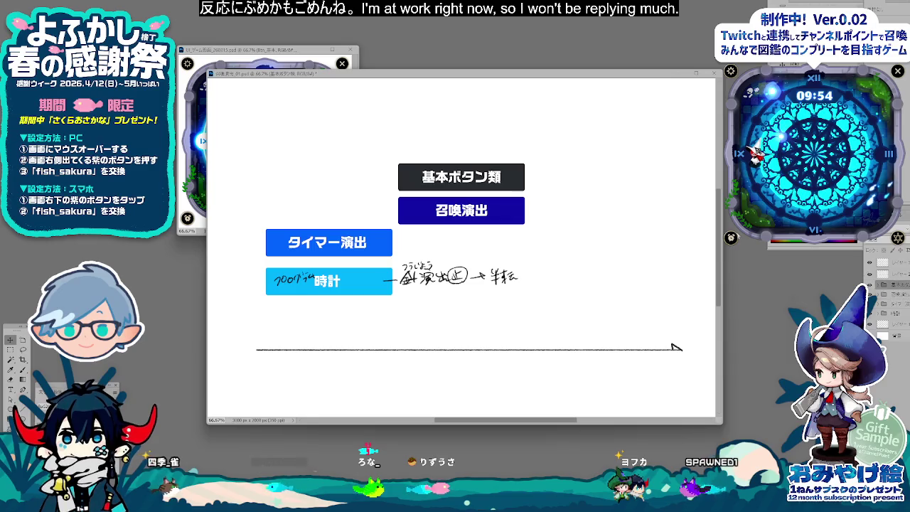
Step: Shift 基本ボタン類 to the right and reselect the handwriting layer
drag(505, 222, 570, 229)
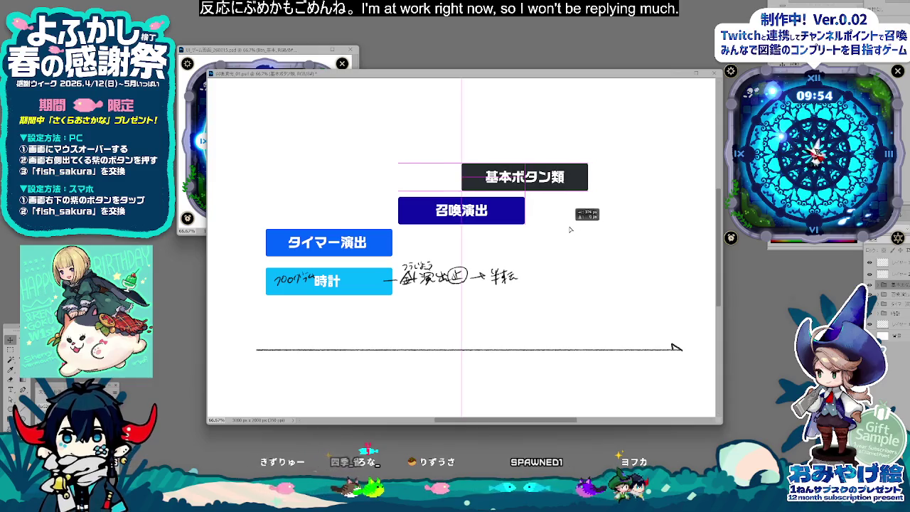
click(380, 237)
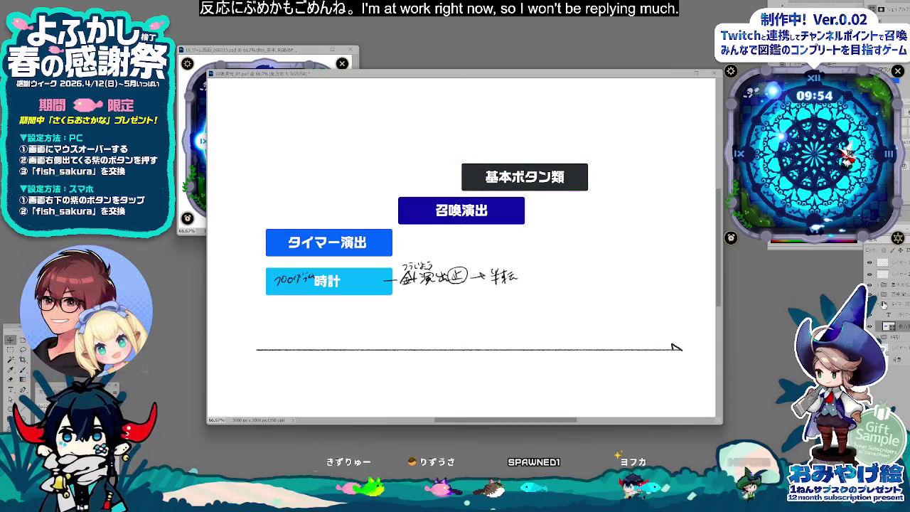
click(880, 306)
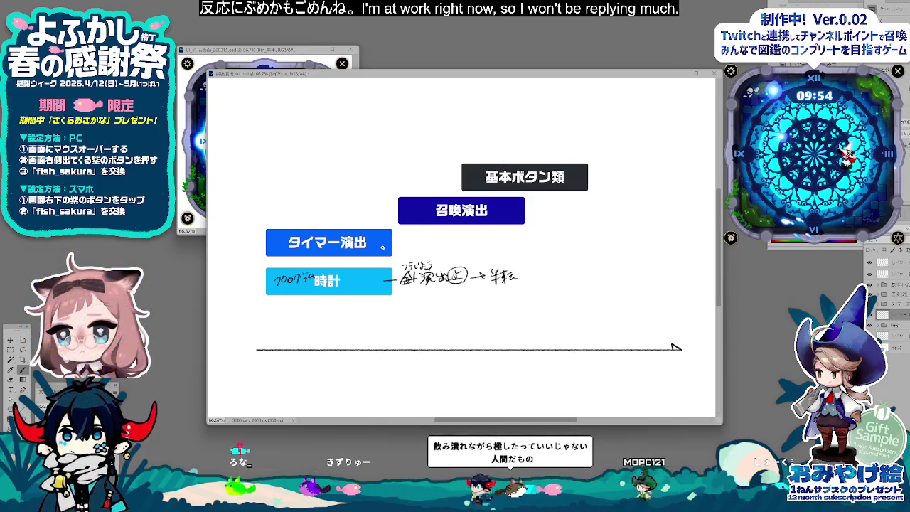
Step: Draw the タイマー演出 arrow and mark the timer note, then bring up the MistWatch_仕様書 spreadsheet
drag(393, 248, 593, 247)
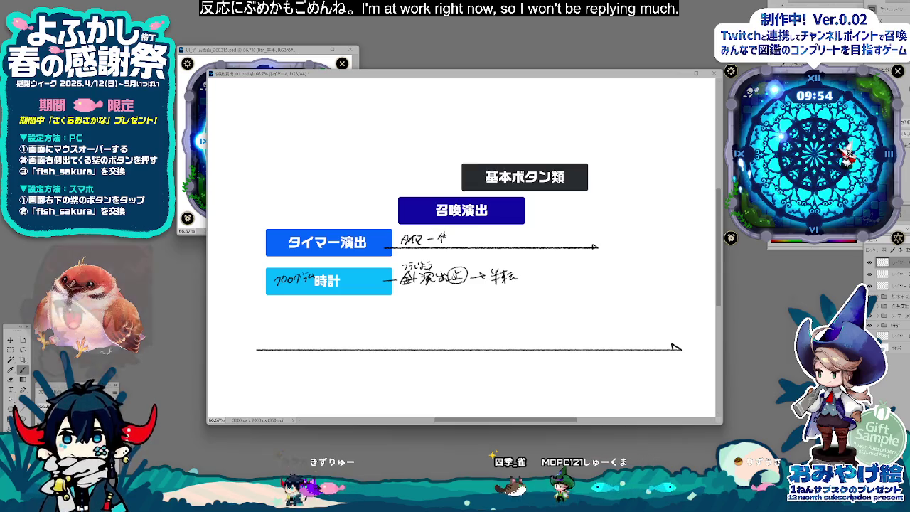
drag(435, 235, 449, 245)
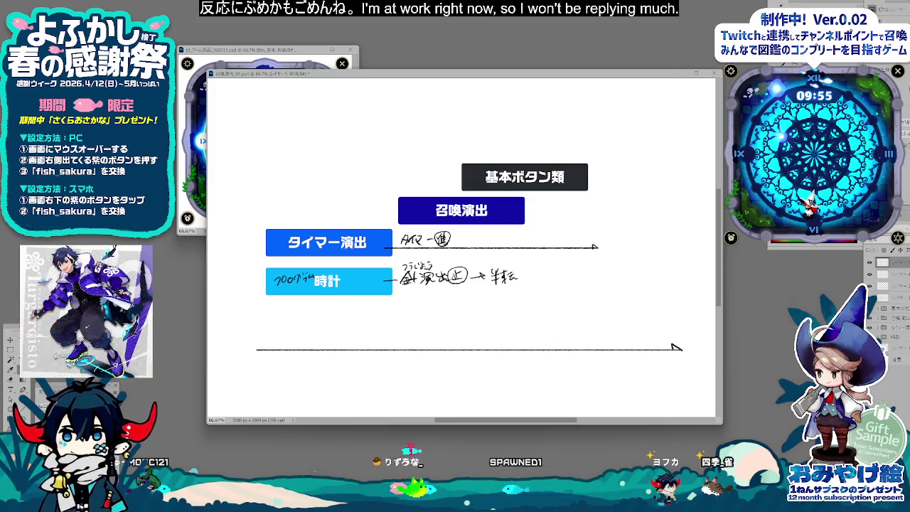
click(446, 475)
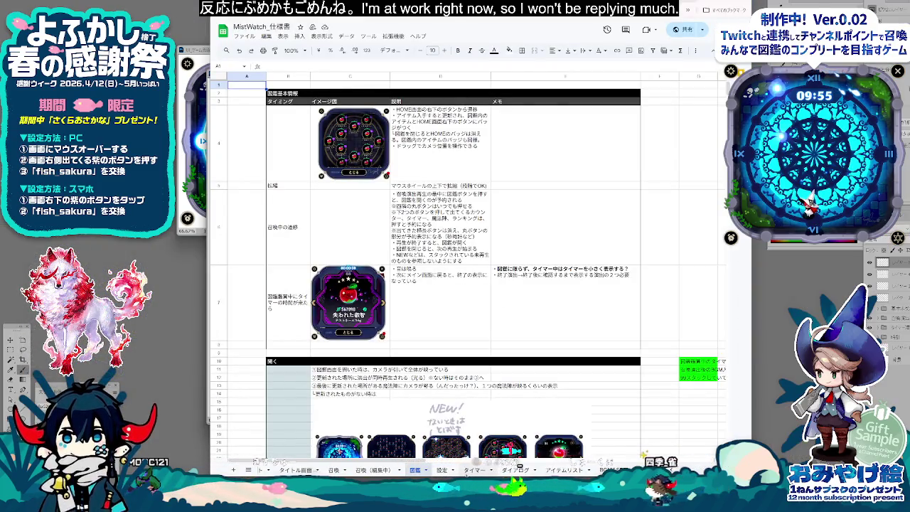
Step: On the タイマー sheet, select D12's line 残りカウント10秒にかかる召喚はスタックされる and return to Photoshop
click(474, 470)
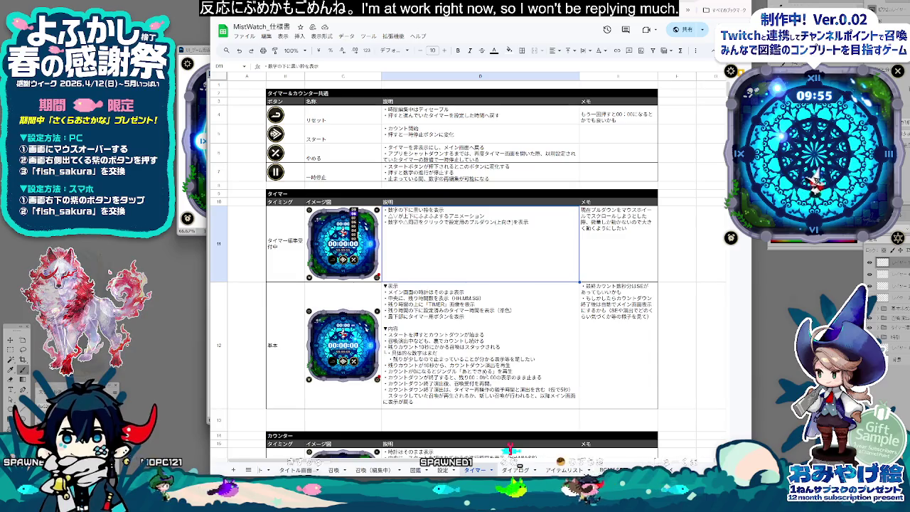
scroll(565, 285, down, 1)
click(523, 321)
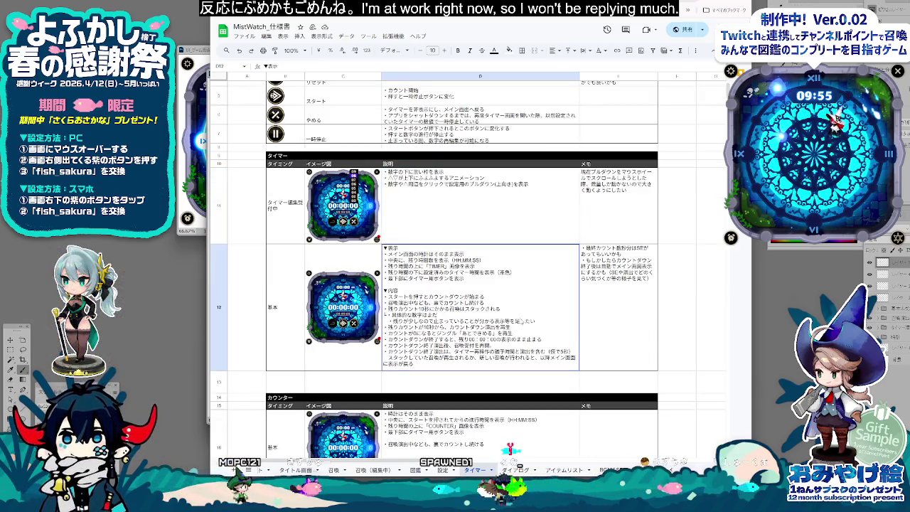
scroll(469, 284, down, 1)
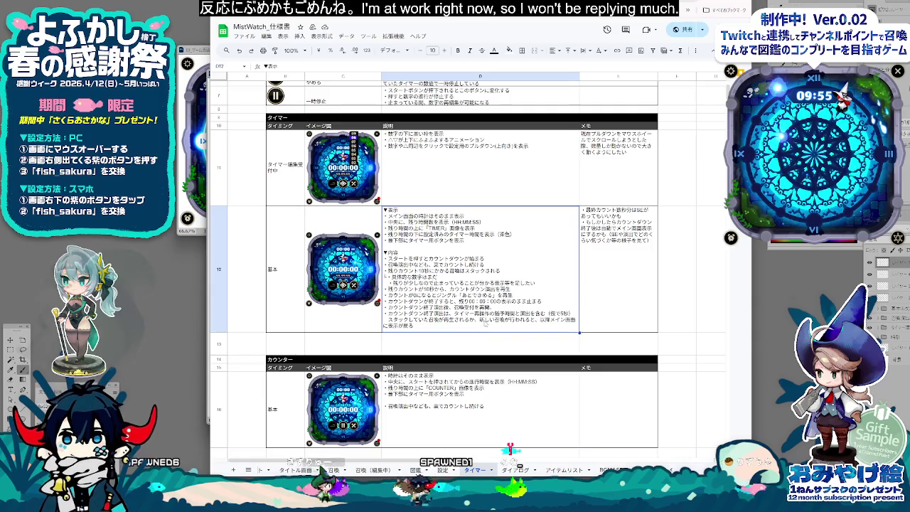
scroll(485, 324, down, 2)
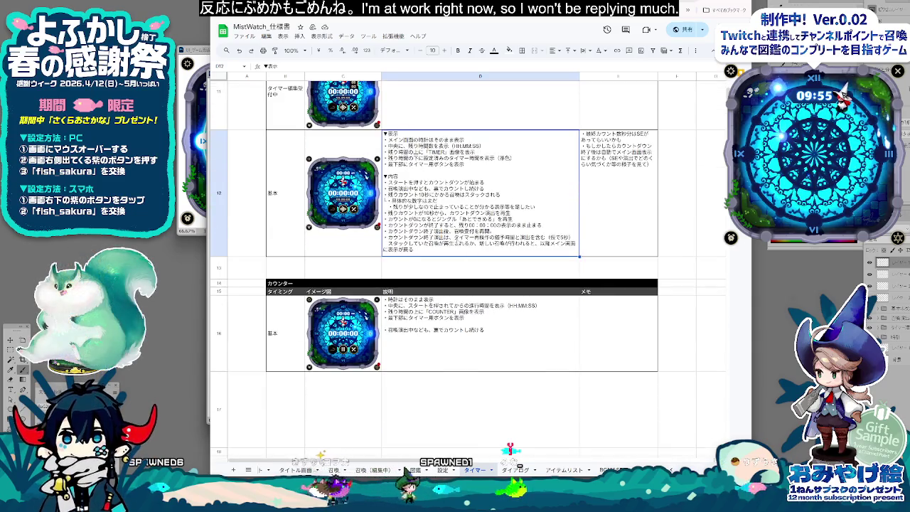
double_click(420, 233)
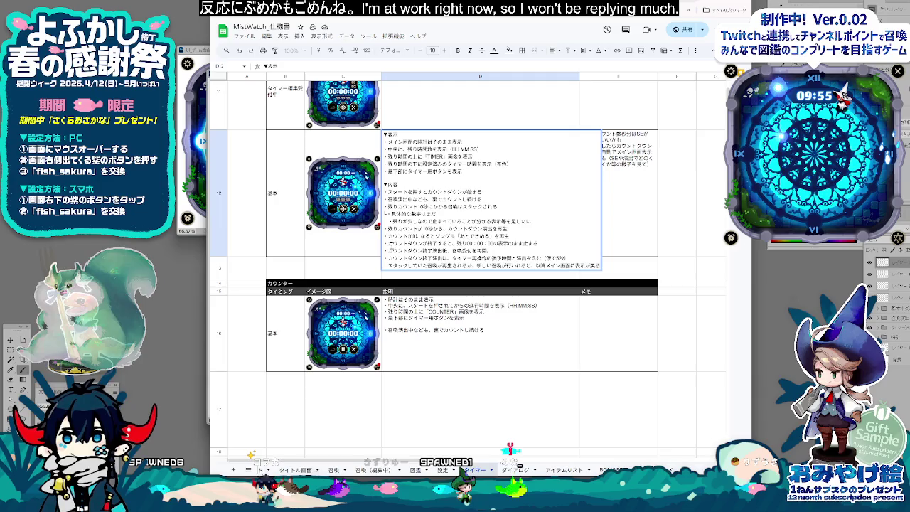
drag(385, 243, 527, 250)
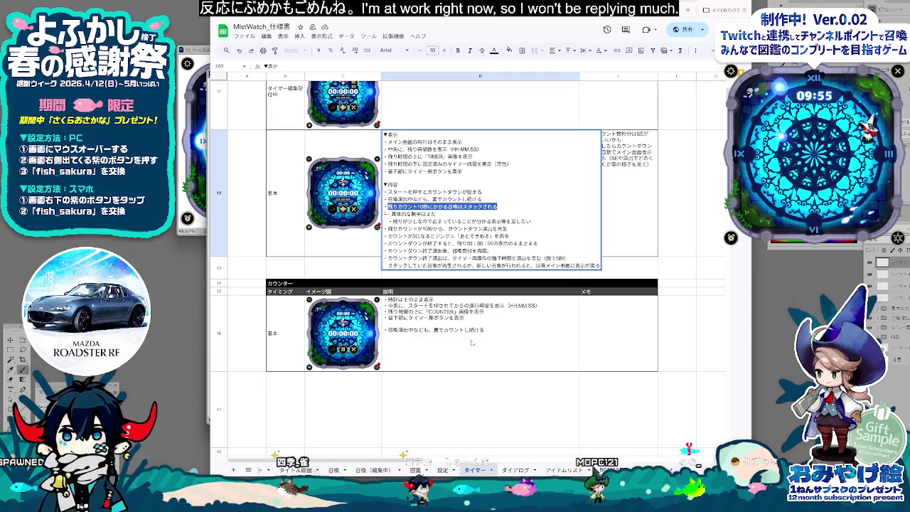
click(153, 343)
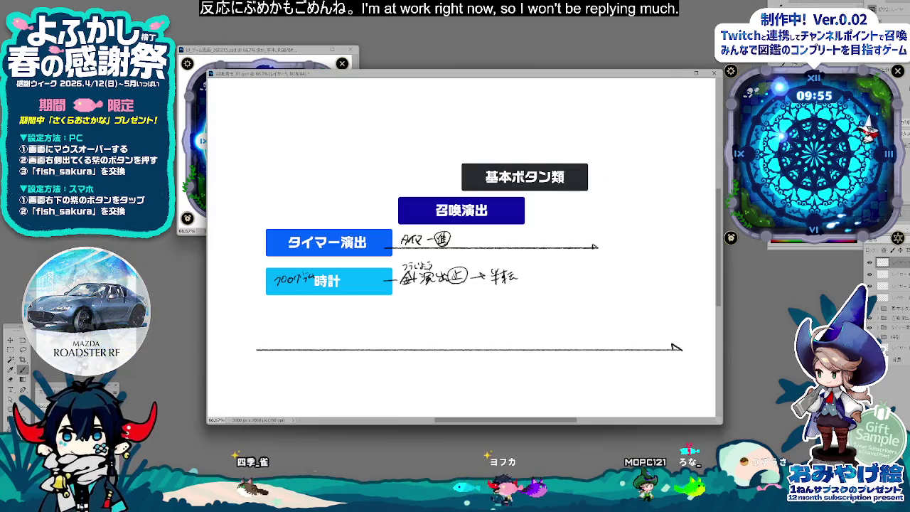
Step: Paste 残りカウント10秒にかかる召喚はスタックされる as text in a different, smaller font
click(11, 390)
click(391, 332)
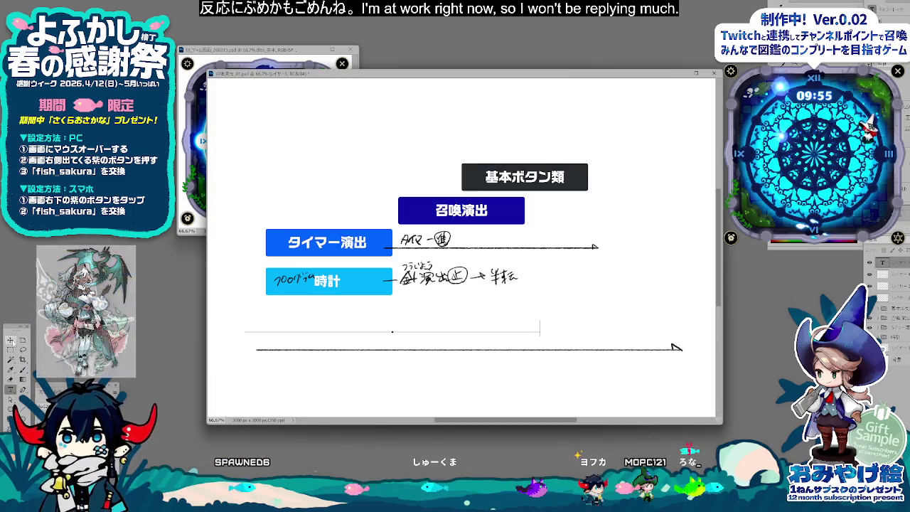
key(Escape)
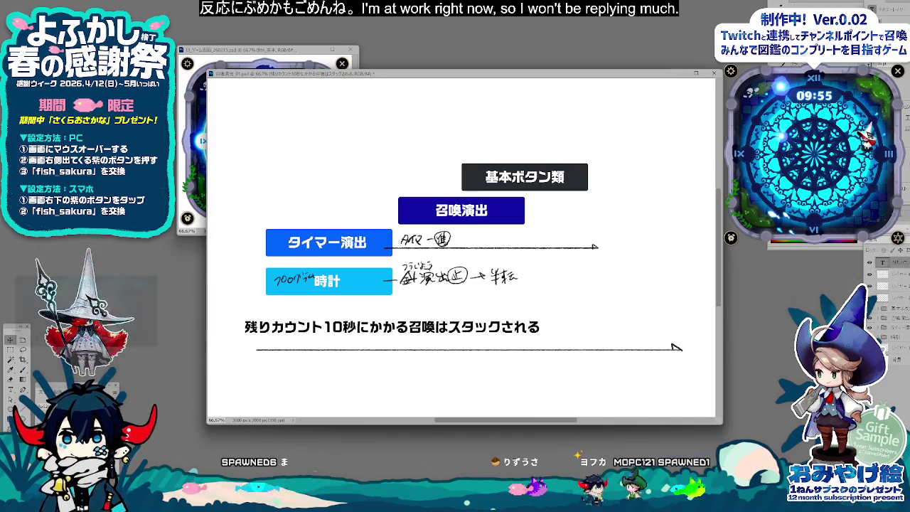
click(184, 78)
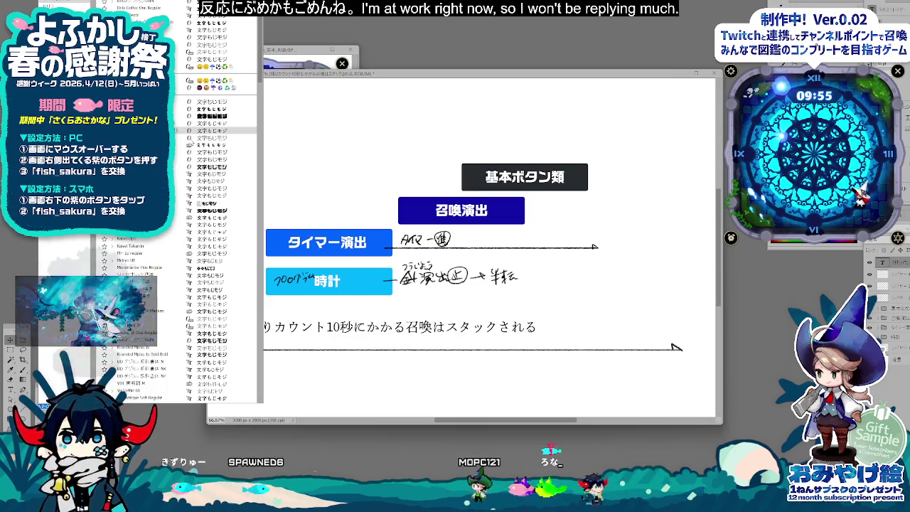
click(213, 159)
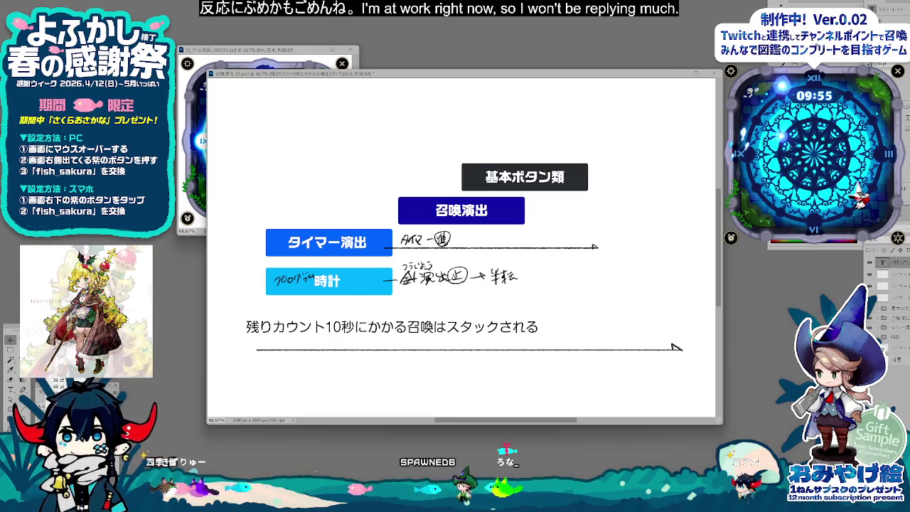
key(Return)
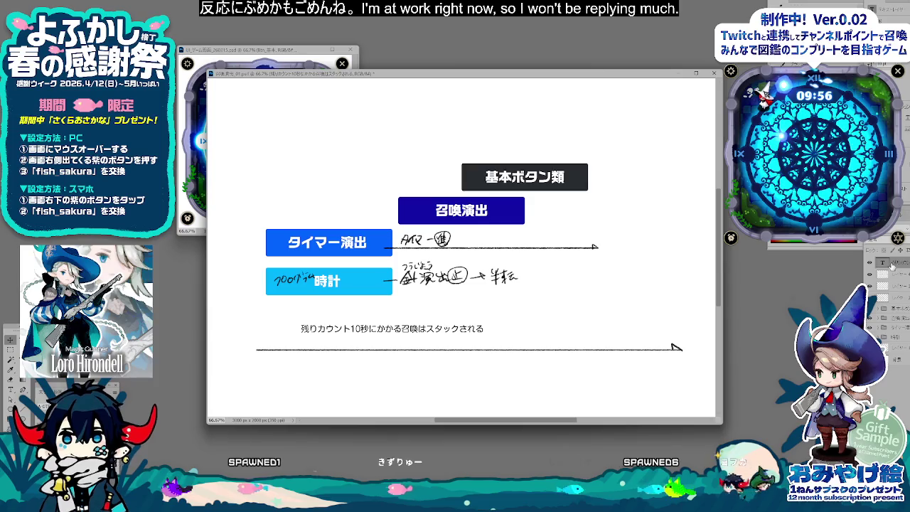
Step: Place the note beside the タイマー演出 arrow, clear of the handwriting
mouse_move(455, 348)
mouse_down()
mouse_move(565, 247)
mouse_move(566, 261)
mouse_move(596, 246)
mouse_up()
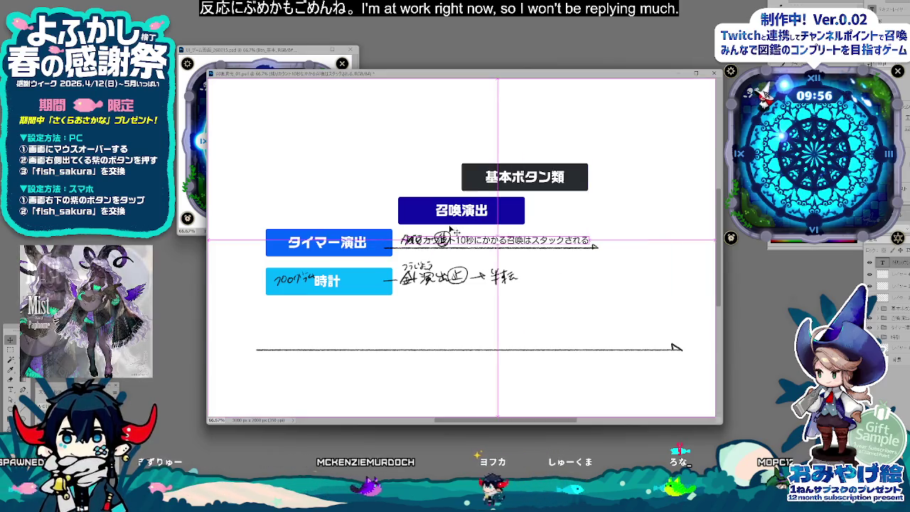
drag(469, 240, 524, 242)
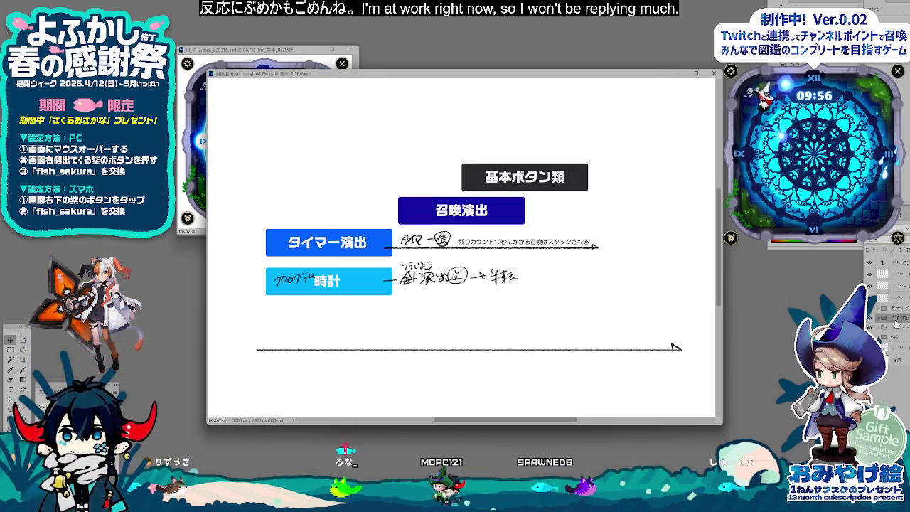
drag(498, 73, 488, 68)
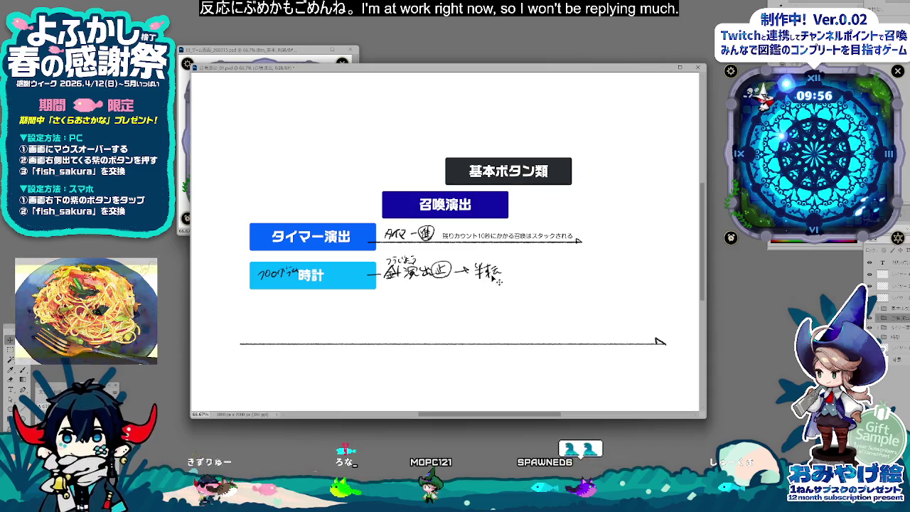
drag(498, 205, 506, 205)
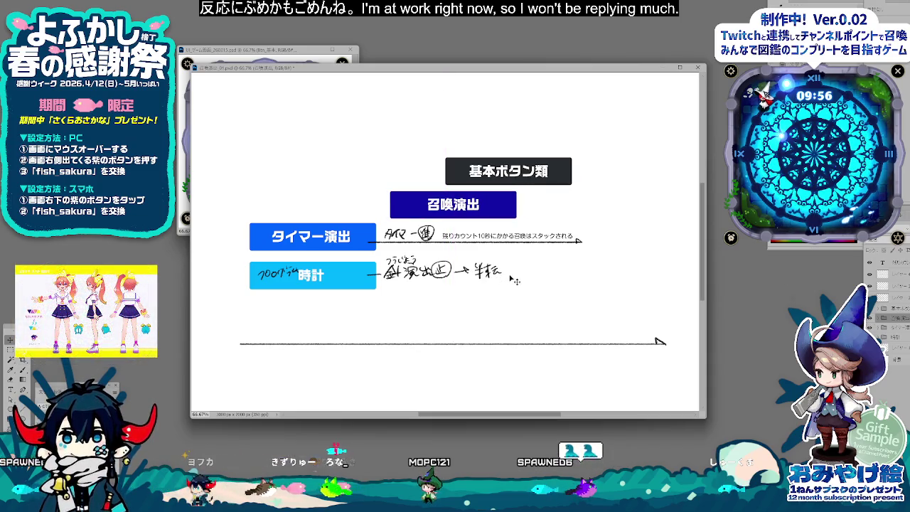
key(ctrl+z)
click(544, 178)
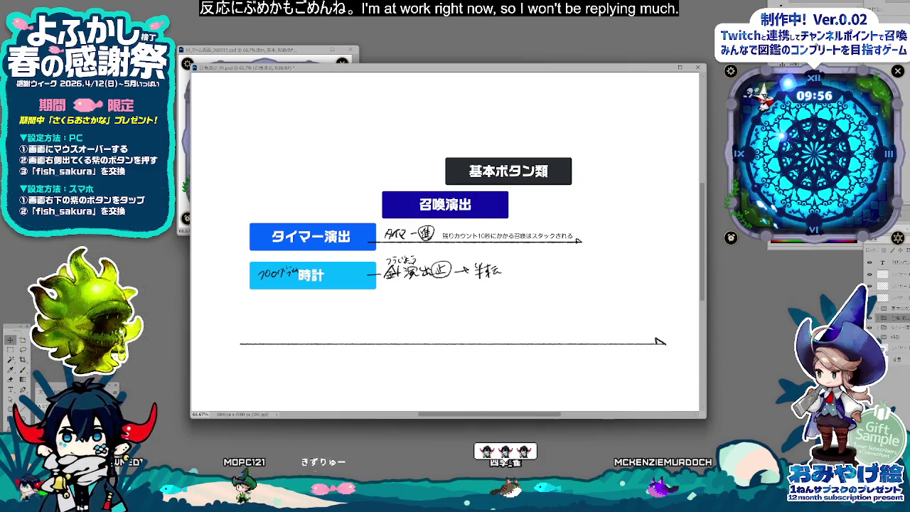
Step: Raise the 基本ボタン類 and 召喚演出 boxes slightly and duplicate the stacking note above itself
drag(505, 274, 574, 278)
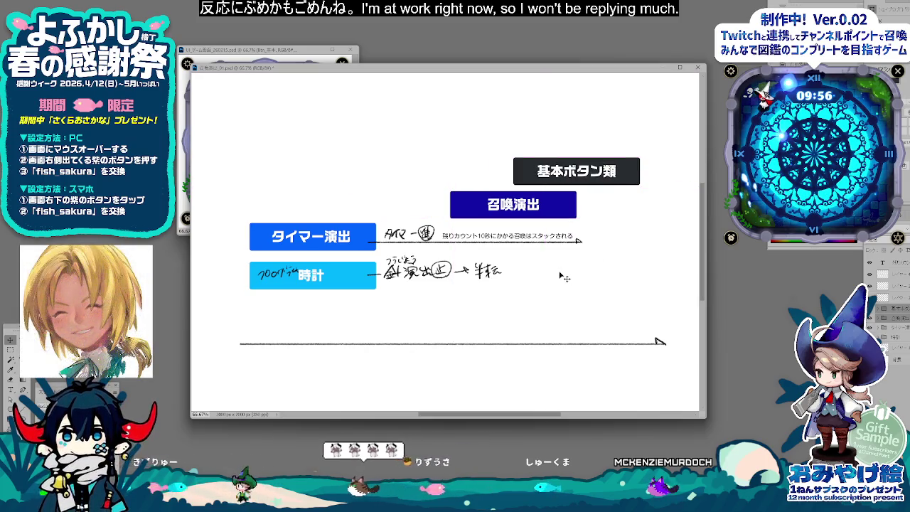
key(ctrl+z)
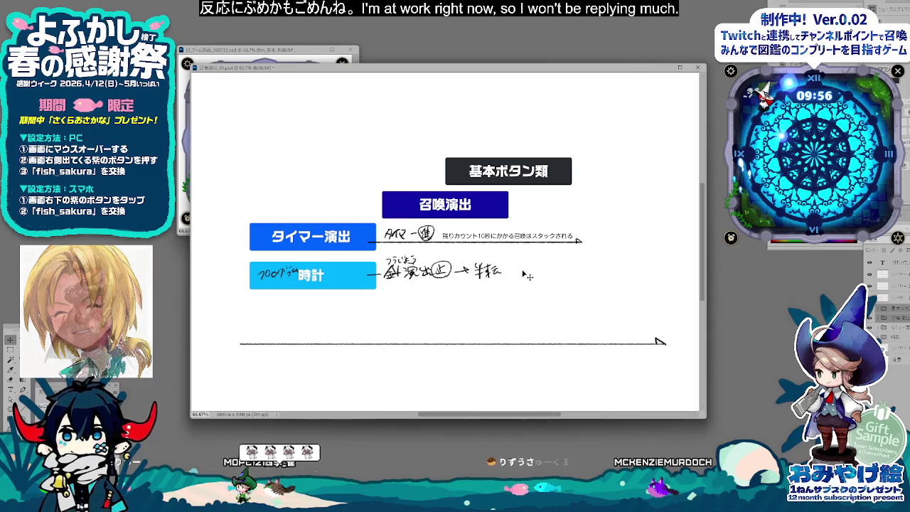
drag(544, 275, 526, 255)
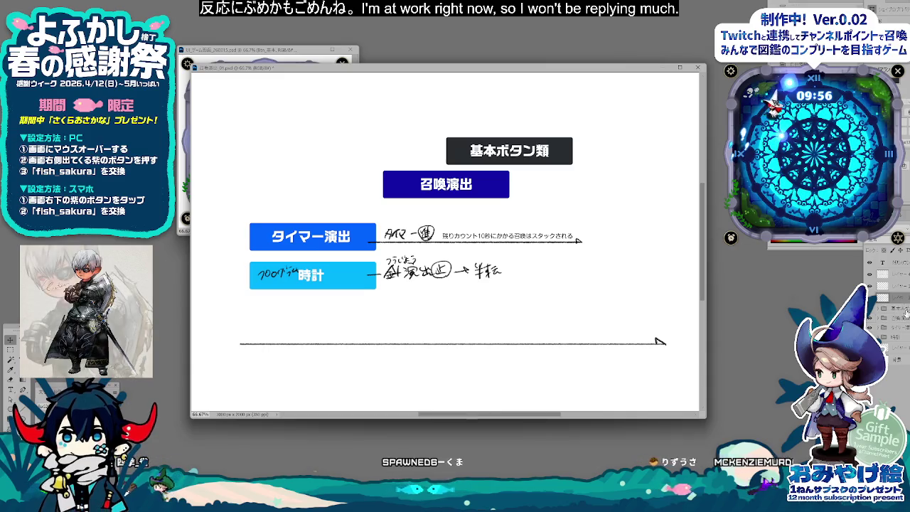
click(525, 283)
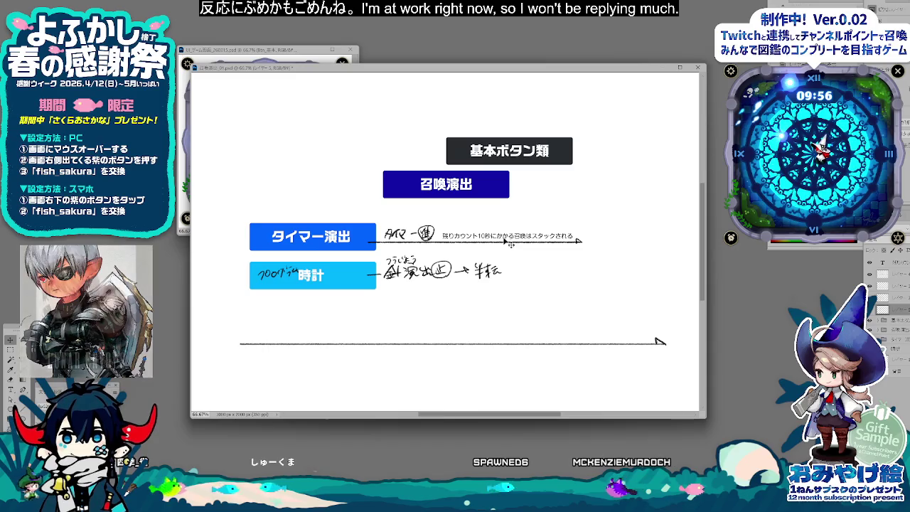
drag(526, 235, 527, 224)
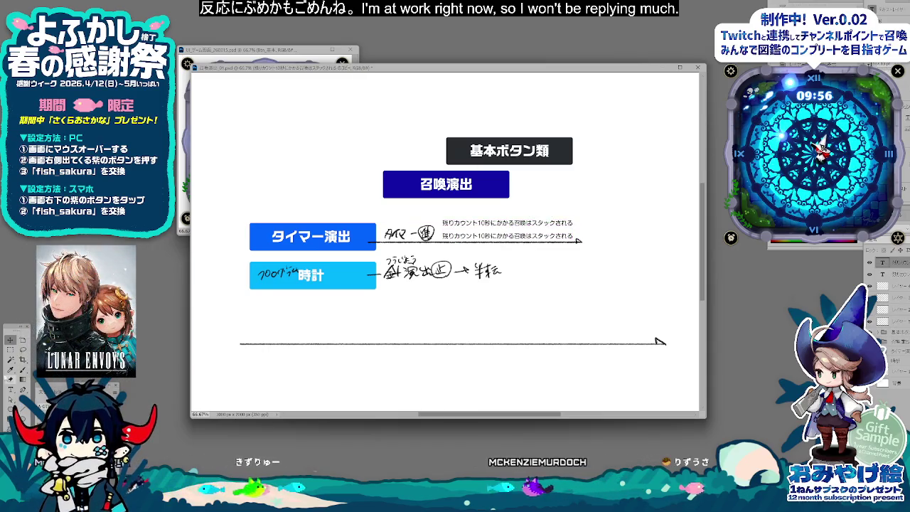
Step: Change the two note copies to read 残りカウント10秒以上 and 残りカウント10秒以下
text(イジョウ)
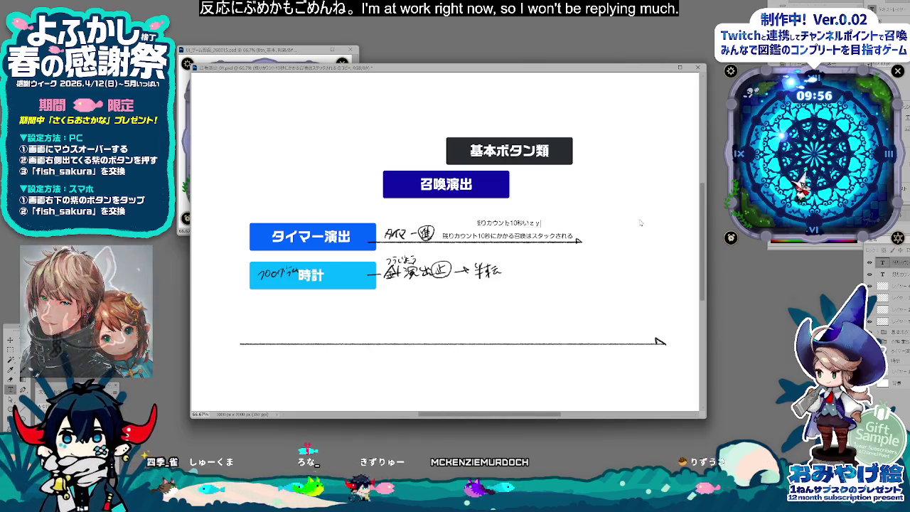
key(space)
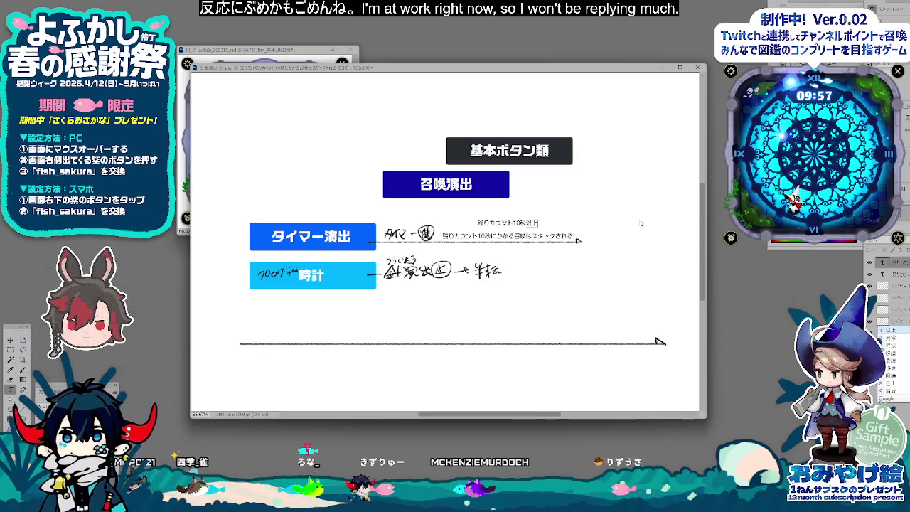
key(Return)
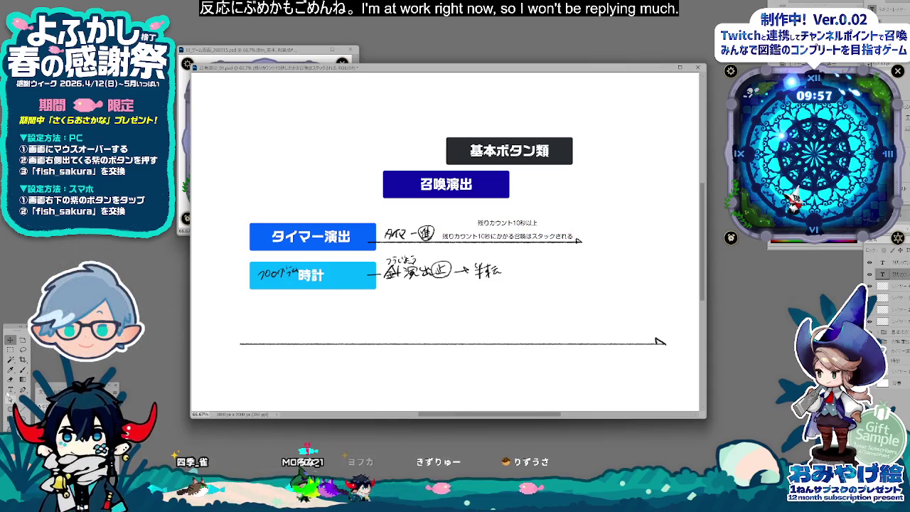
text(以下)
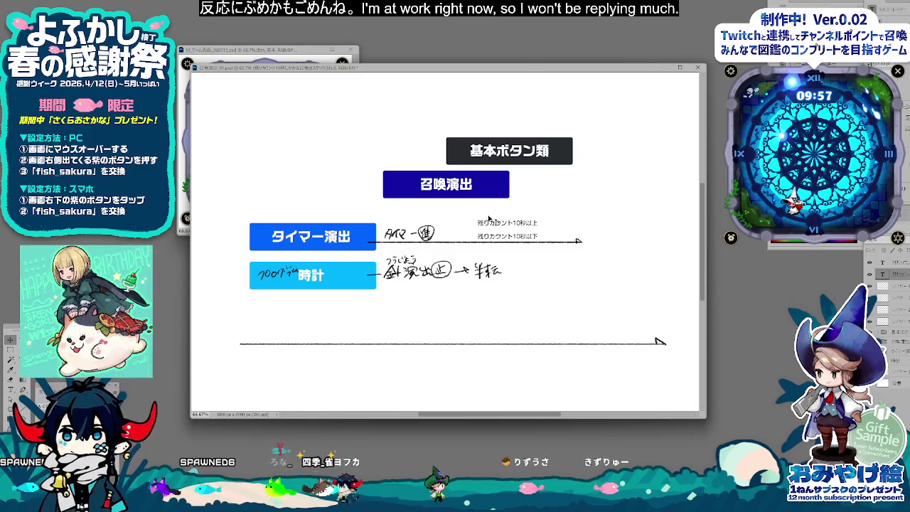
key(ctrl+Return)
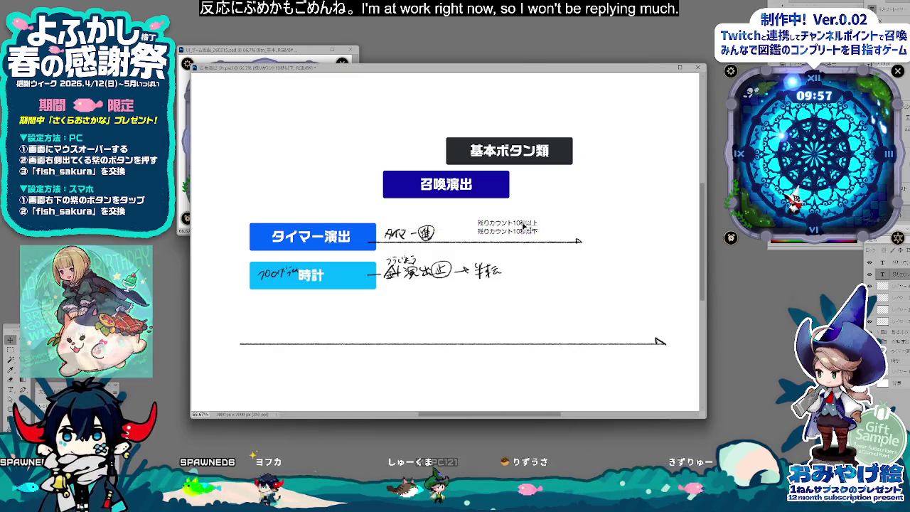
Step: Reposition the 以上/以下 captions under 召喚演出, briefly checking the Fork window
drag(515, 233, 515, 217)
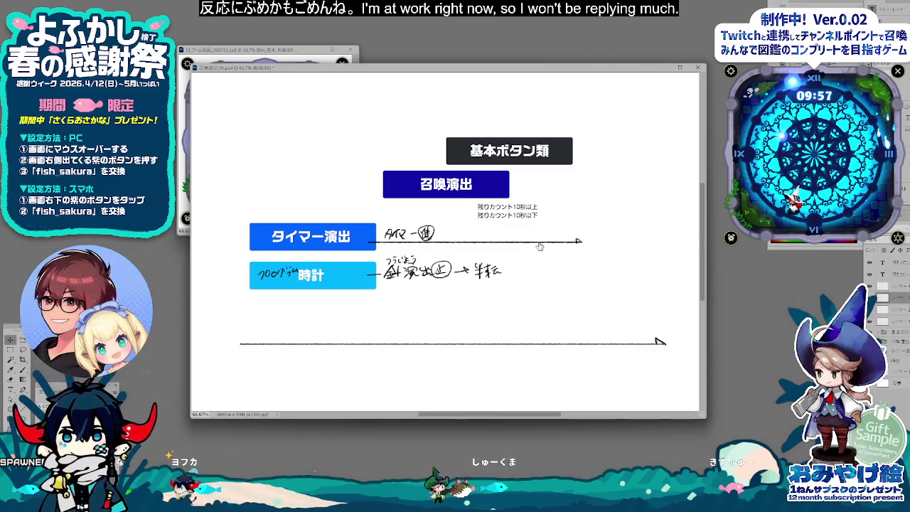
drag(533, 215, 519, 231)
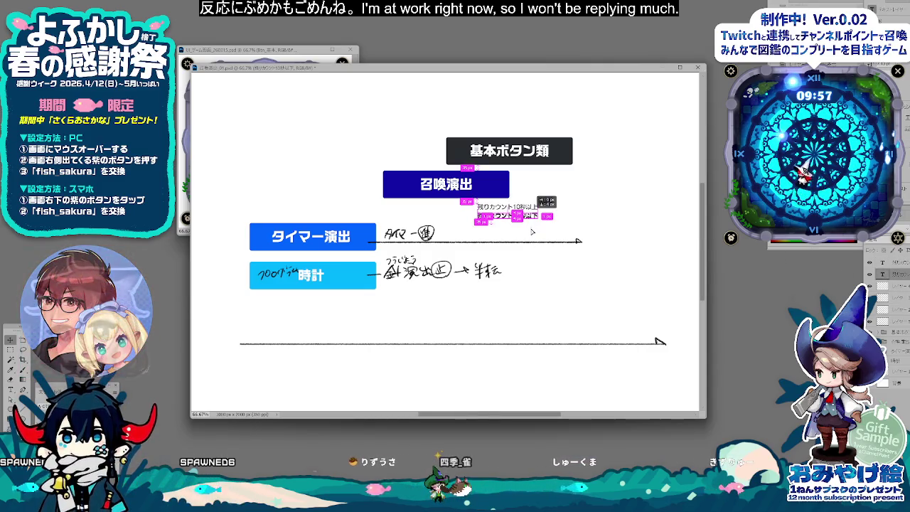
key(ctrl+z)
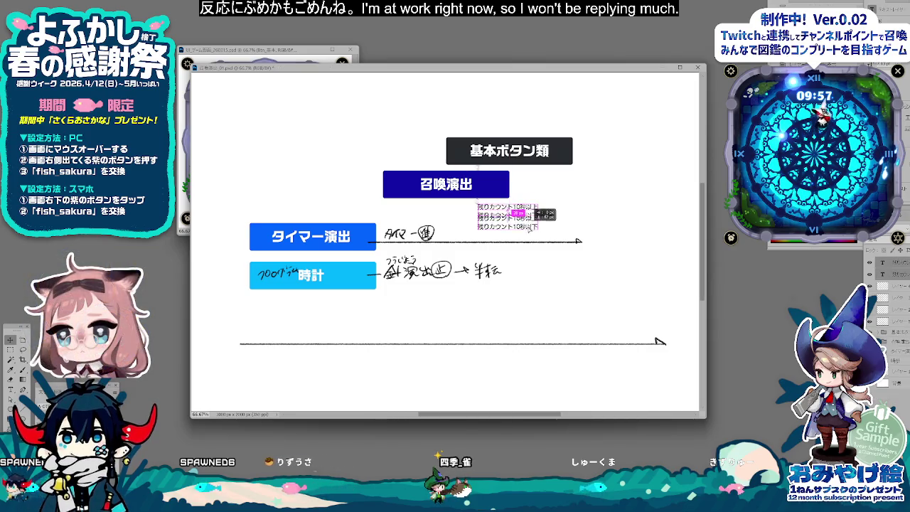
click(507, 215)
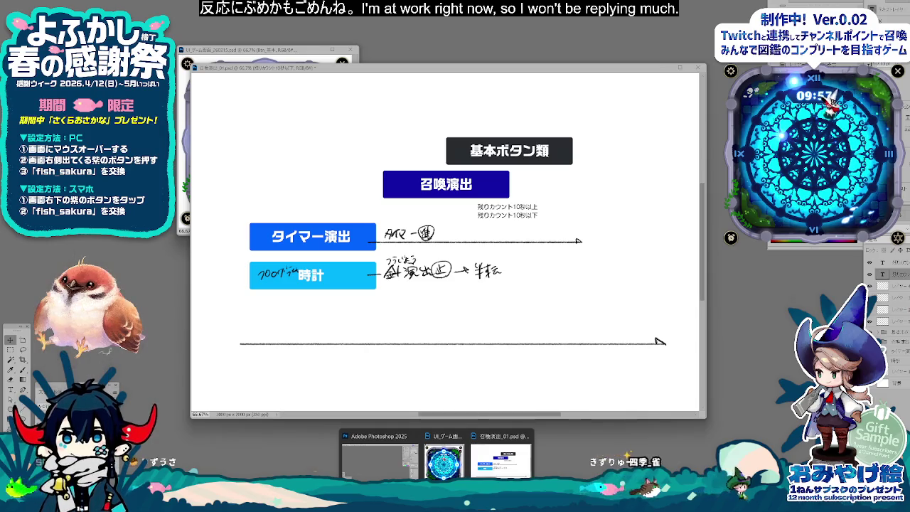
key(alt+Tab)
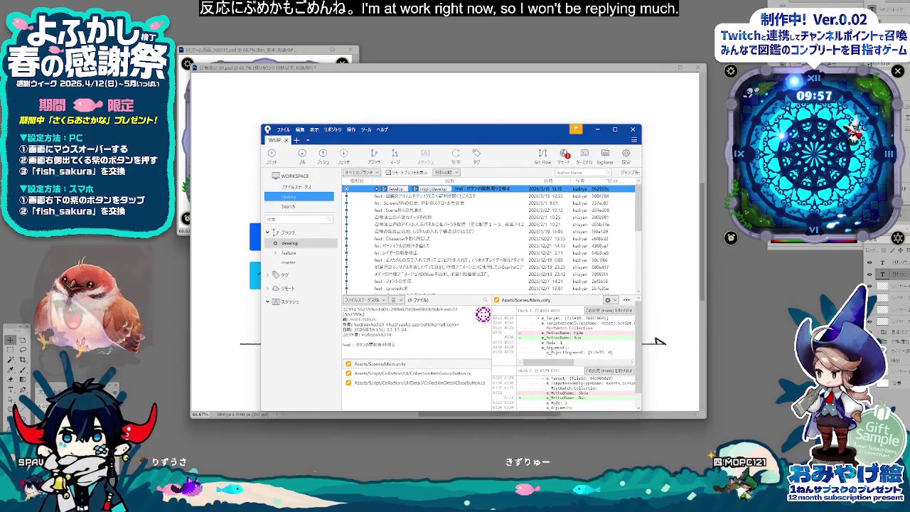
key(alt+Tab)
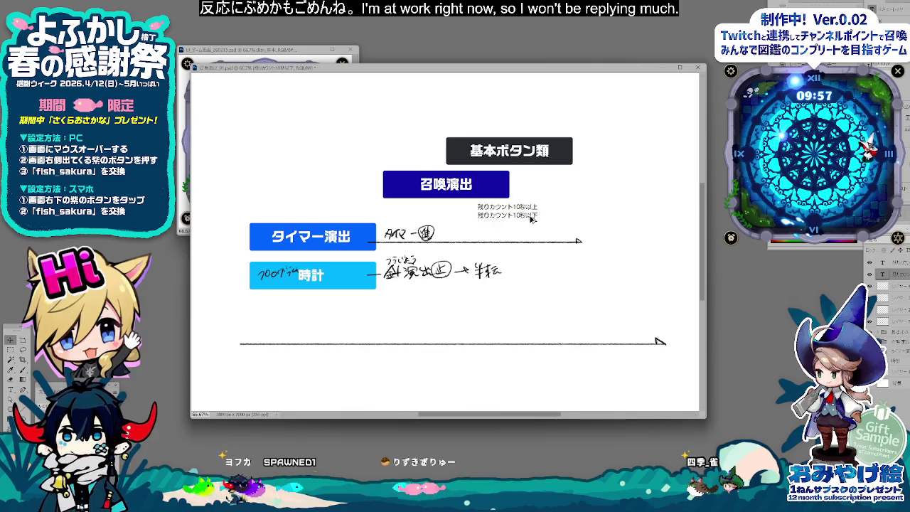
Step: Add a third caption line reading カウントアップ under the others
drag(532, 229, 532, 226)
click(11, 389)
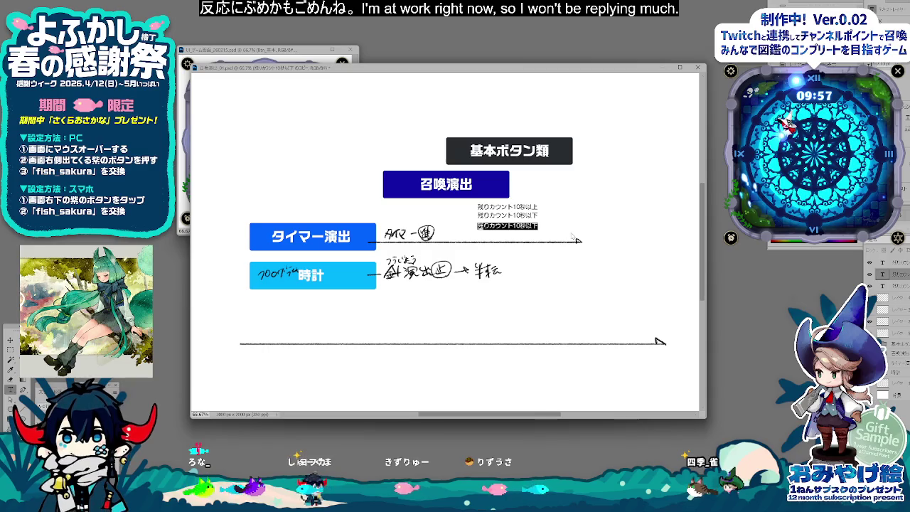
text(かうんとあっぷ)
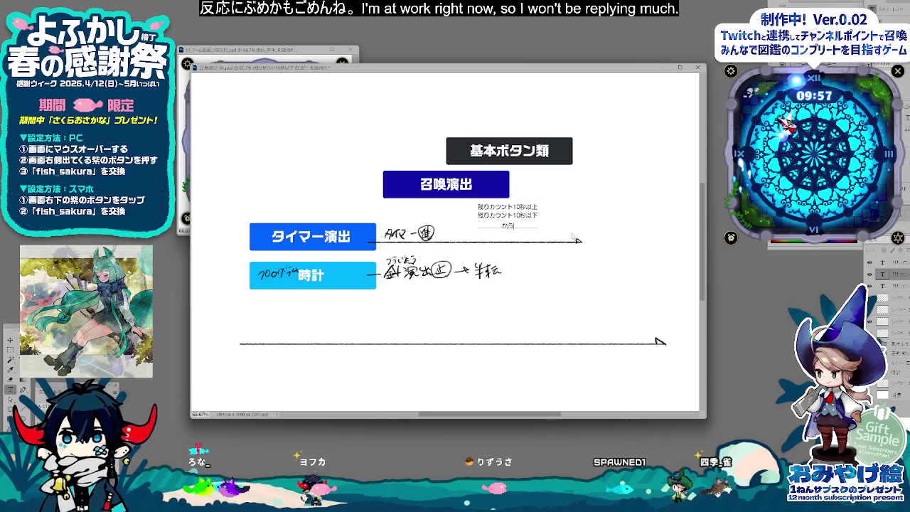
key(BackSpace)
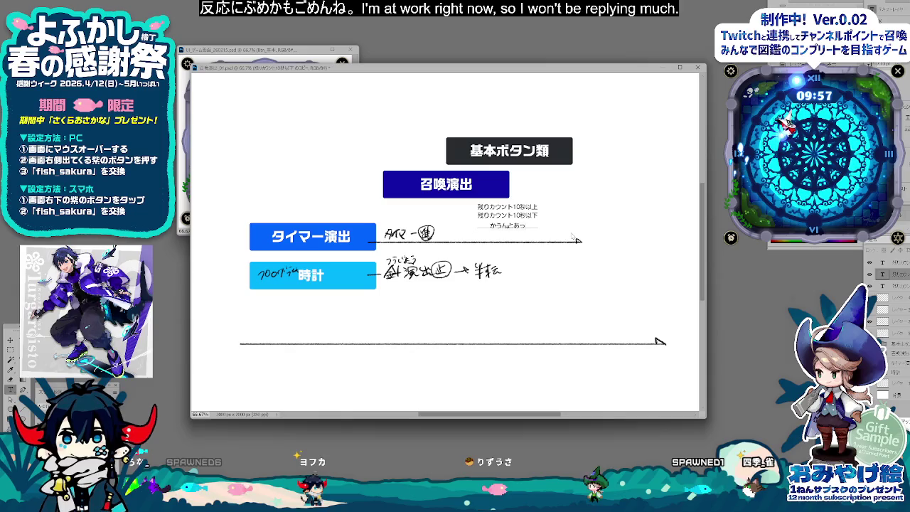
text(カウントアップ)
key(ctrl+Return)
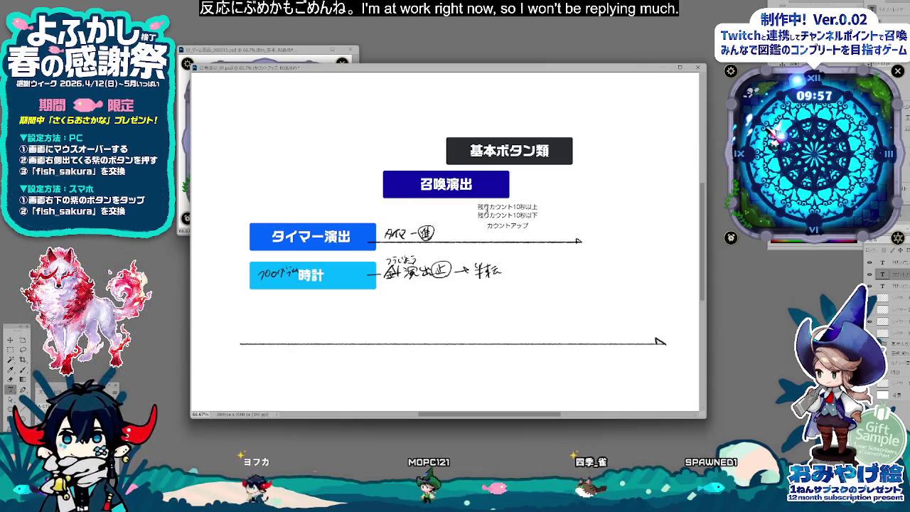
Step: Prefix the two countdown captions with カウントダウン：
click(487, 206)
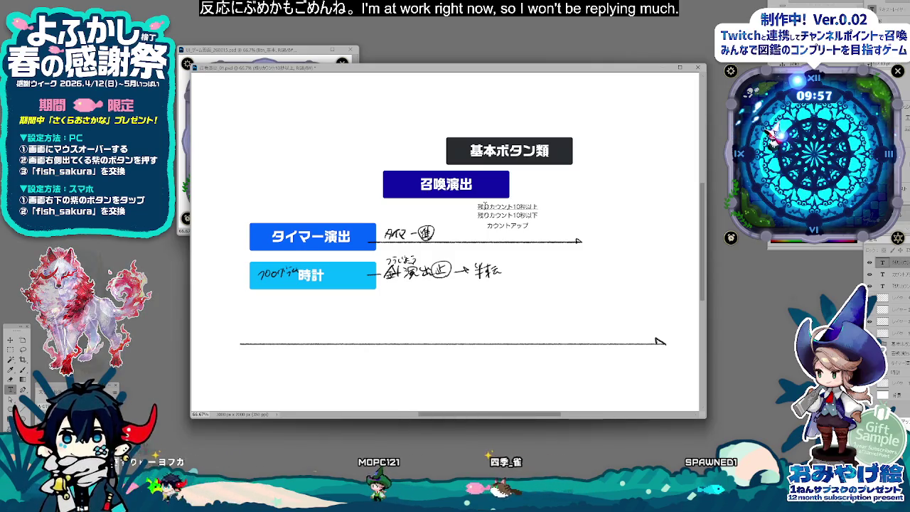
text(からかうん)
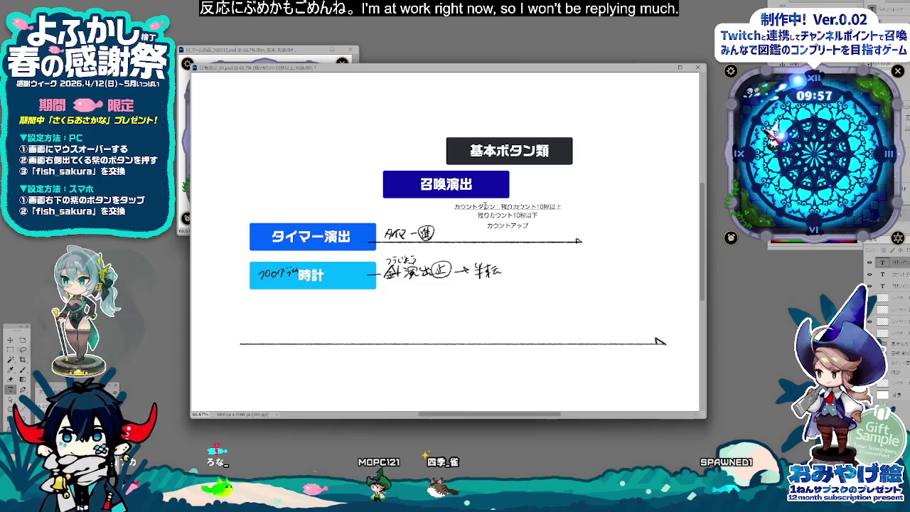
key(BackSpace)
key(BackSpace)
key(BackSpace)
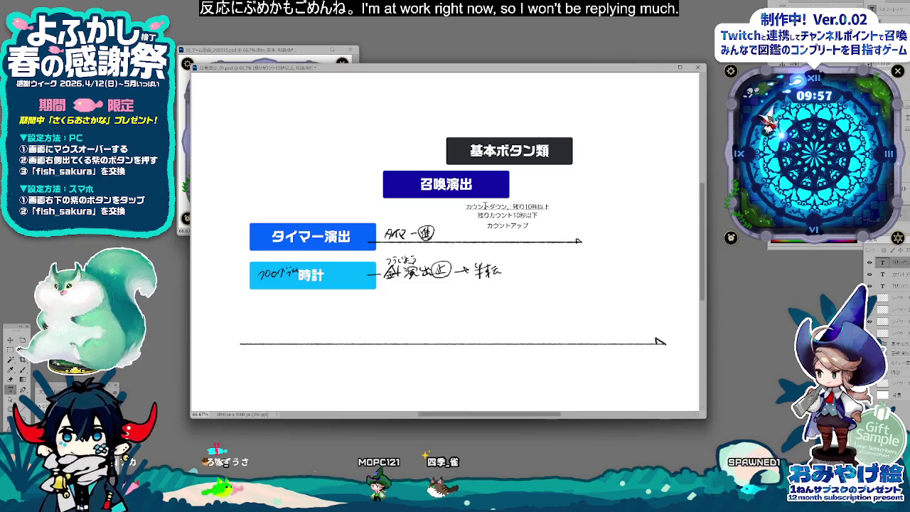
text(ou)
key(space)
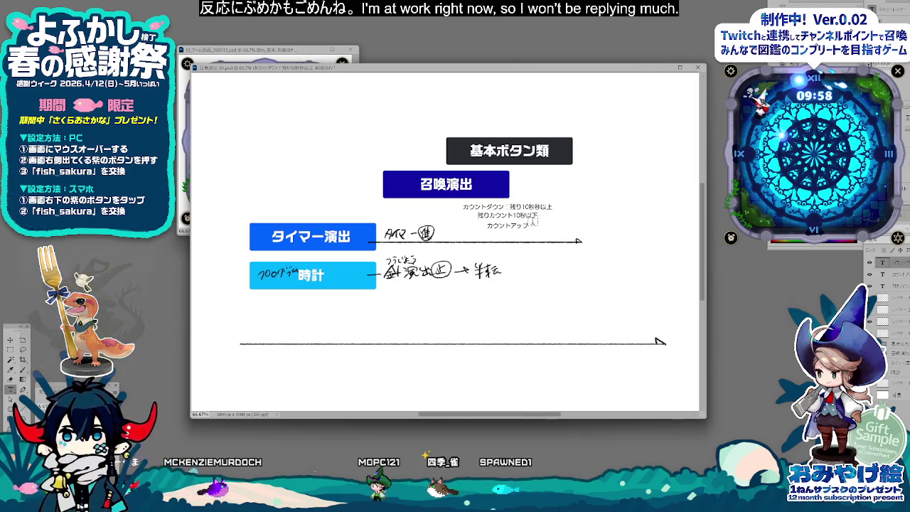
key(ctrl+v)
click(12, 339)
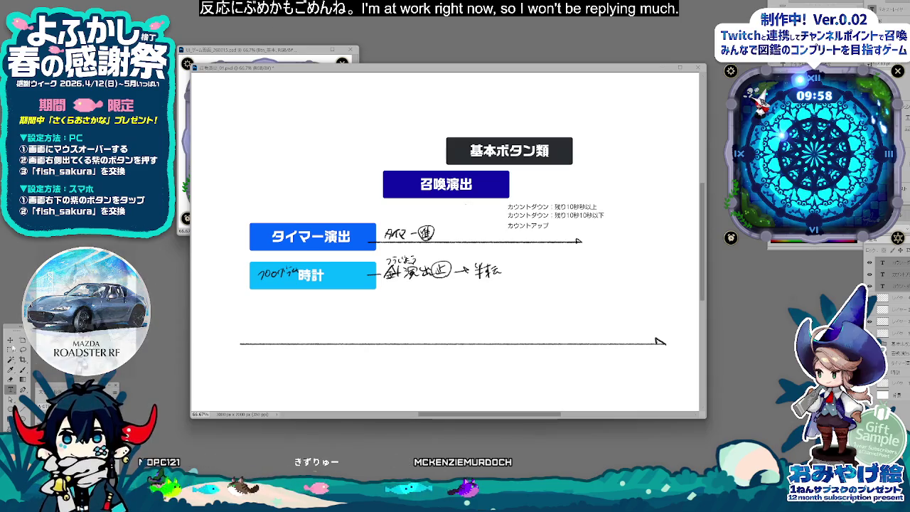
Step: Shift the caption block left and fix the duplicated 10秒 in the second caption
drag(530, 225, 505, 224)
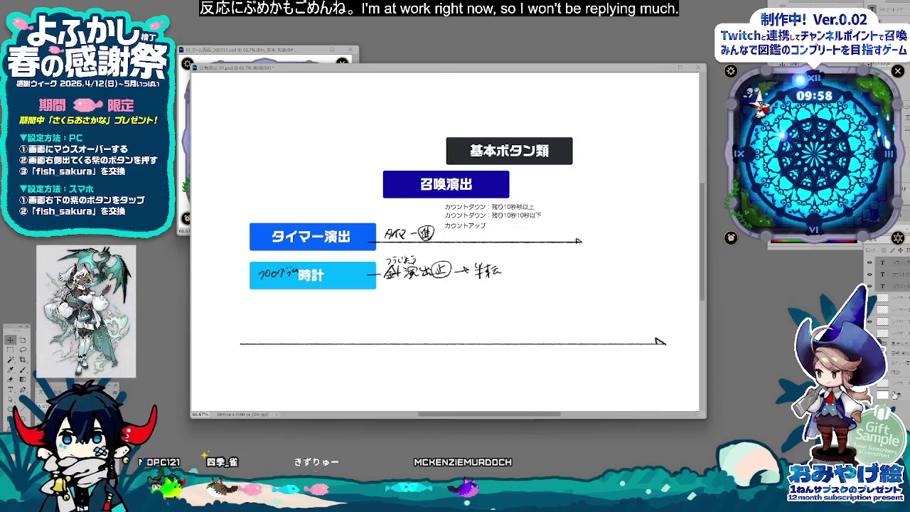
click(490, 226)
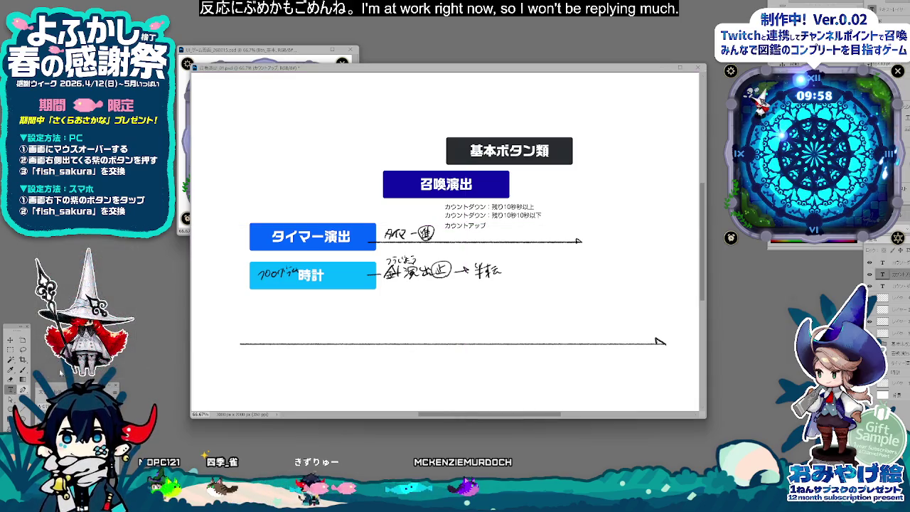
drag(518, 214, 502, 214)
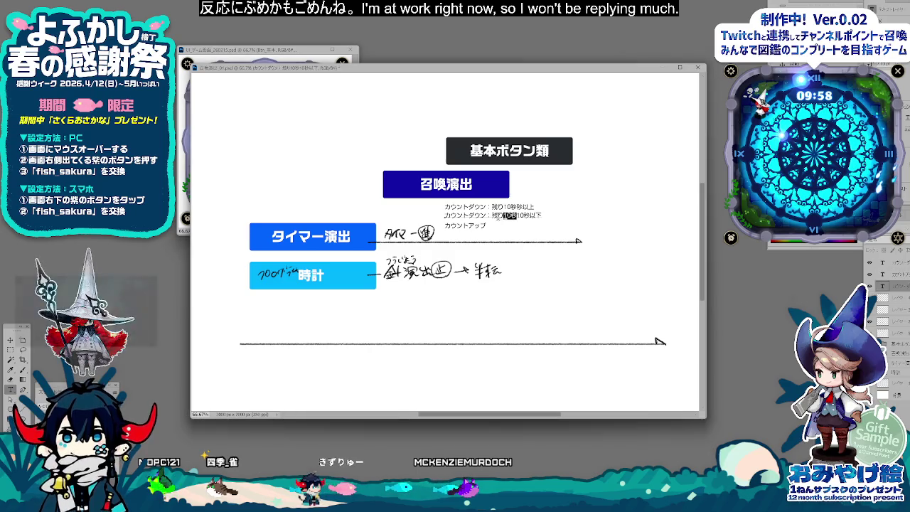
click(9, 340)
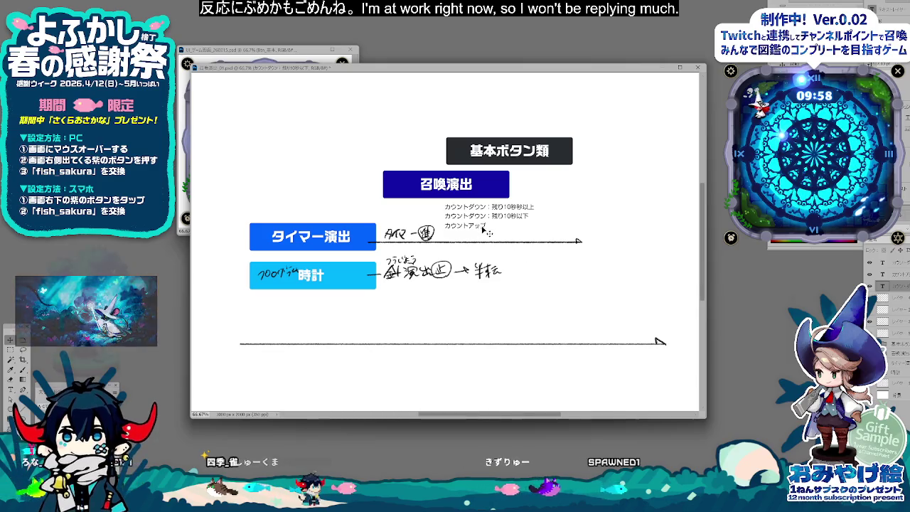
Step: Move the カウントアップ and over-10-seconds captions beside the タイマー演出 arrow
click(495, 256)
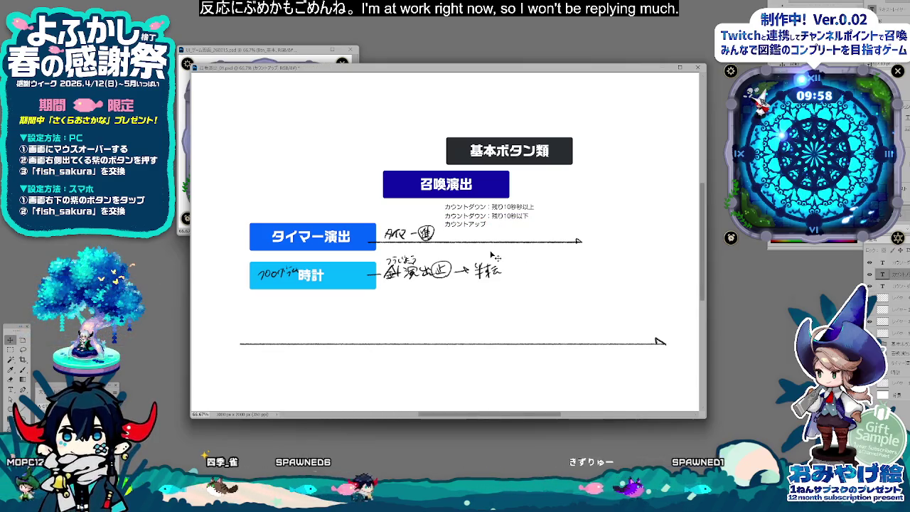
click(907, 302)
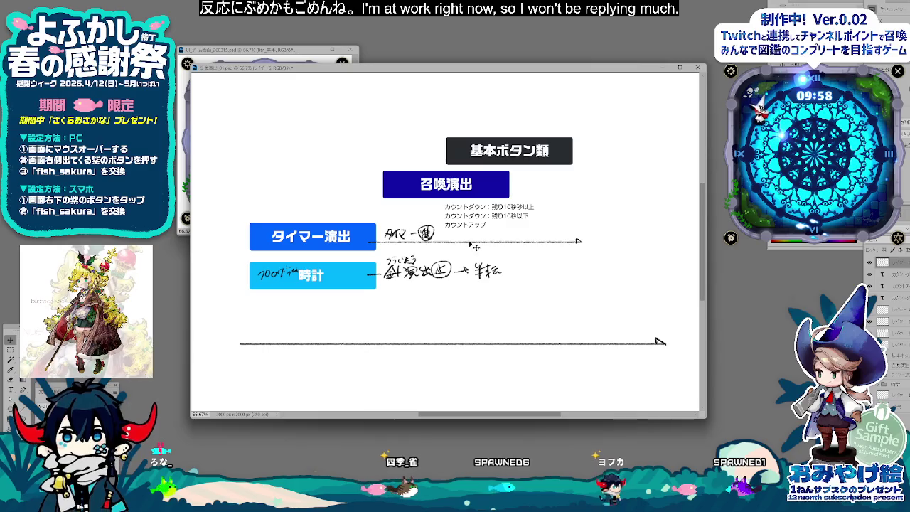
drag(468, 245, 483, 241)
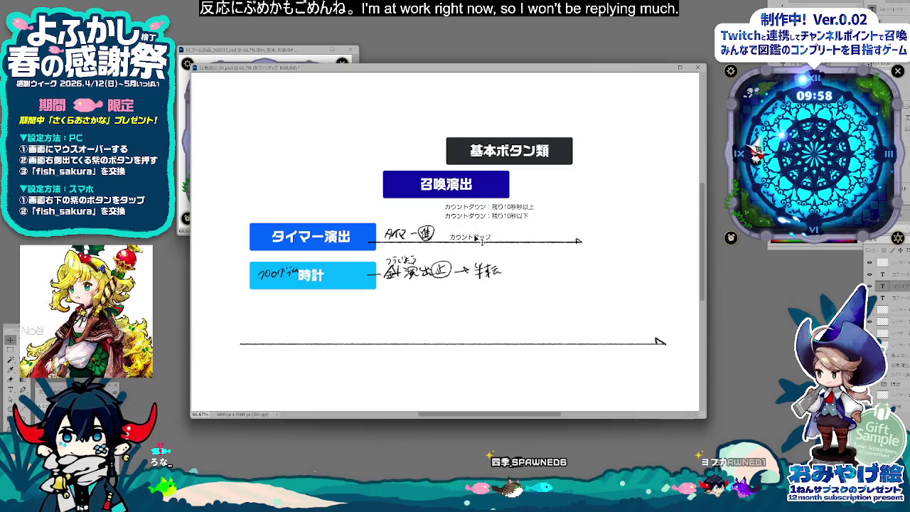
click(523, 213)
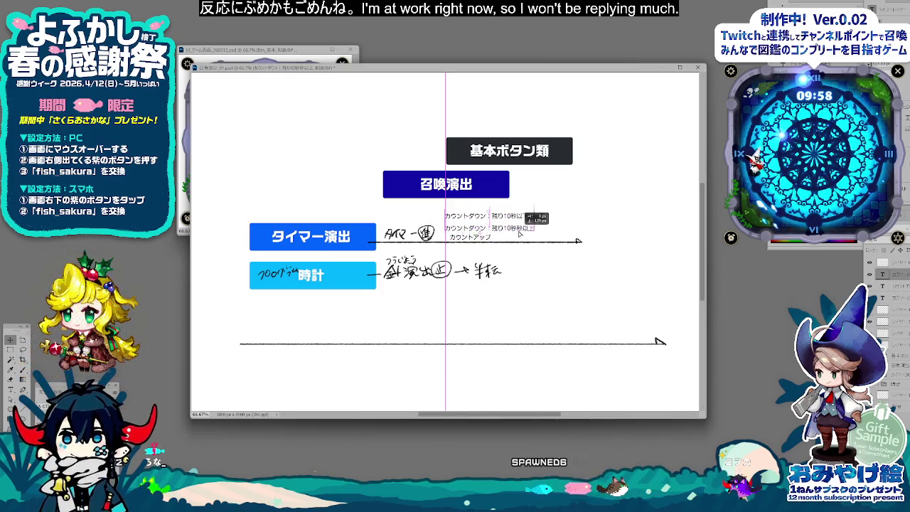
drag(521, 216, 508, 206)
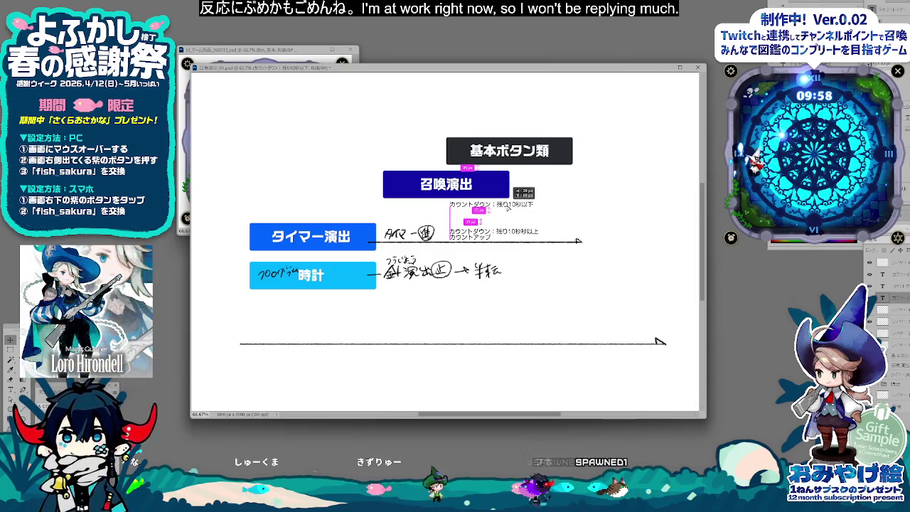
drag(508, 207, 508, 207)
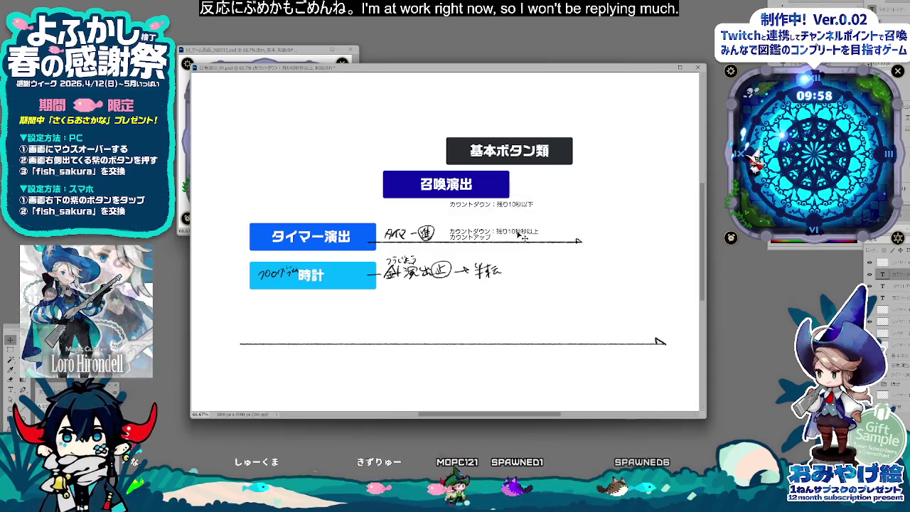
drag(491, 198, 516, 209)
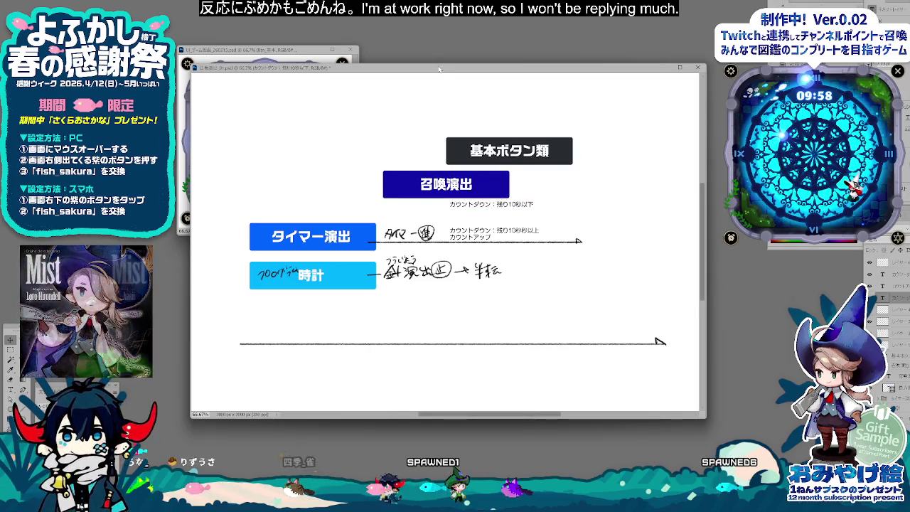
drag(440, 69, 432, 67)
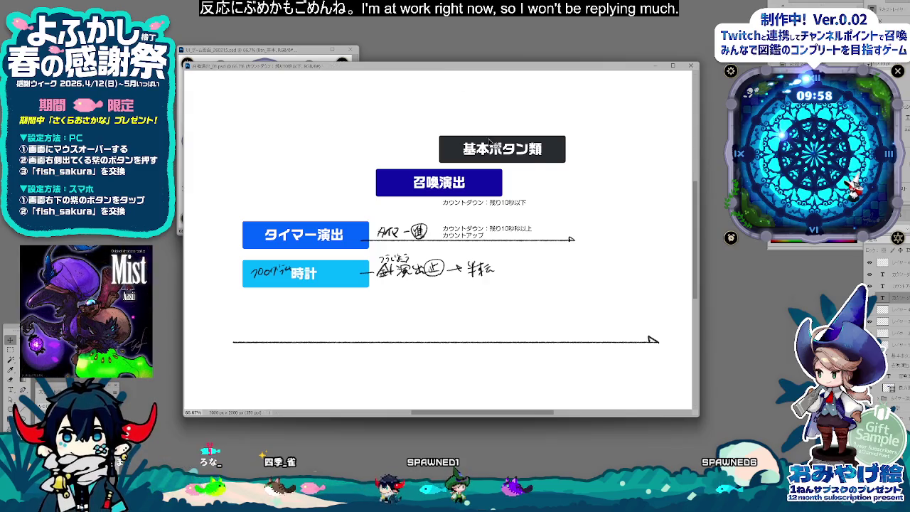
Step: Relabel the 基本ボタン類 heading box as 図鑑 after undoing a stray duplicate
click(535, 155)
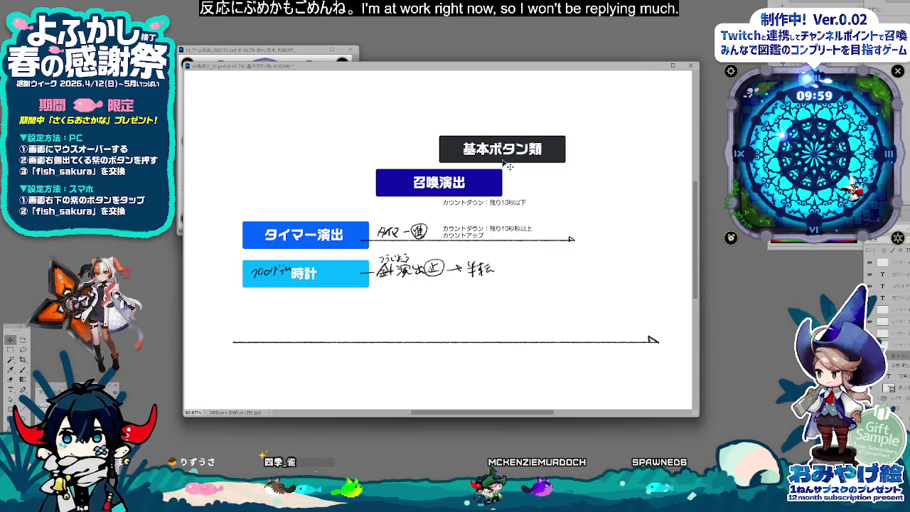
mouse_move(547, 191)
mouse_down()
mouse_move(547, 136)
mouse_move(547, 164)
mouse_up()
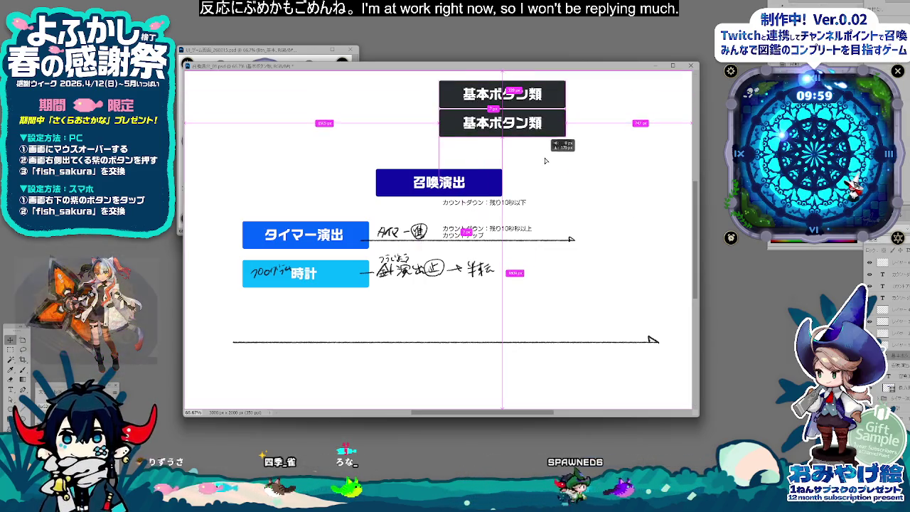
key(ctrl+z)
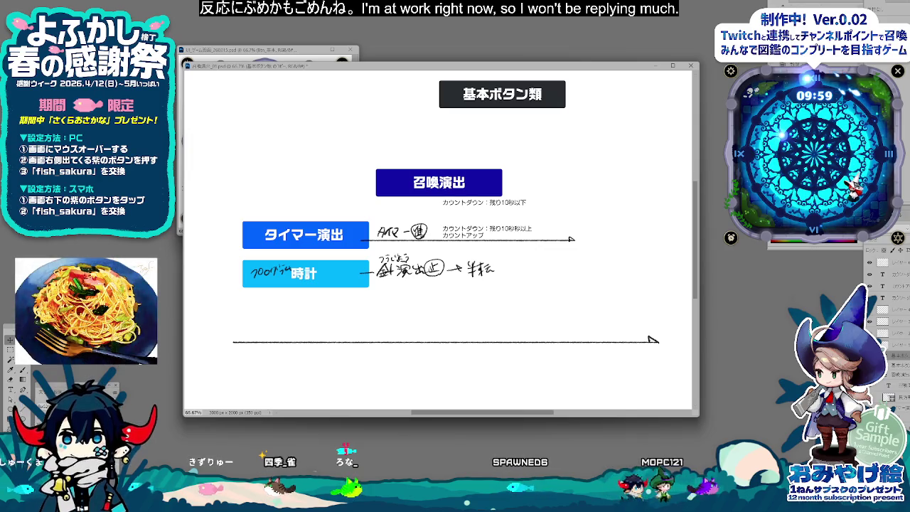
key(ctrl+z)
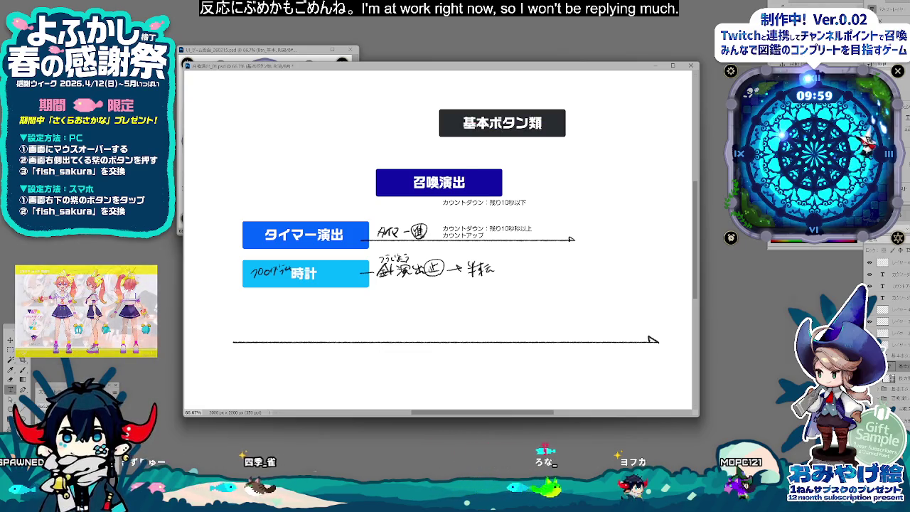
drag(464, 123, 588, 132)
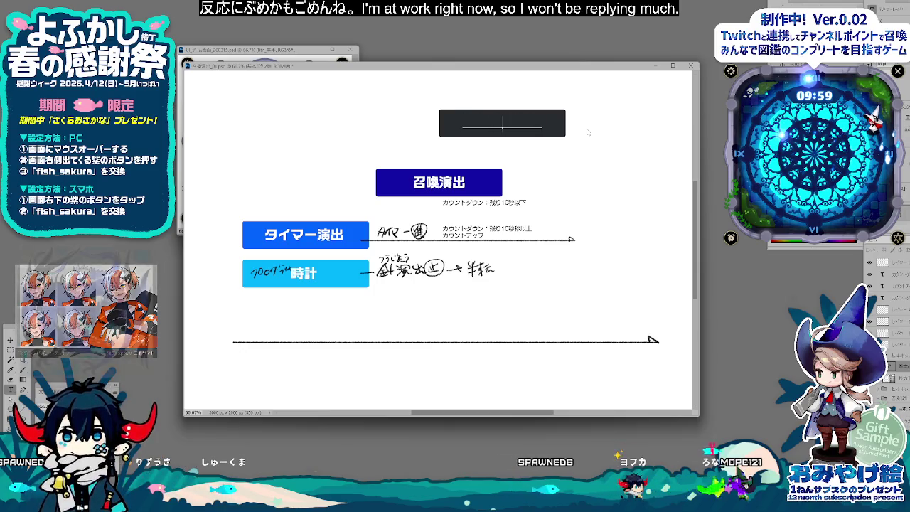
key(space)
key(Return)
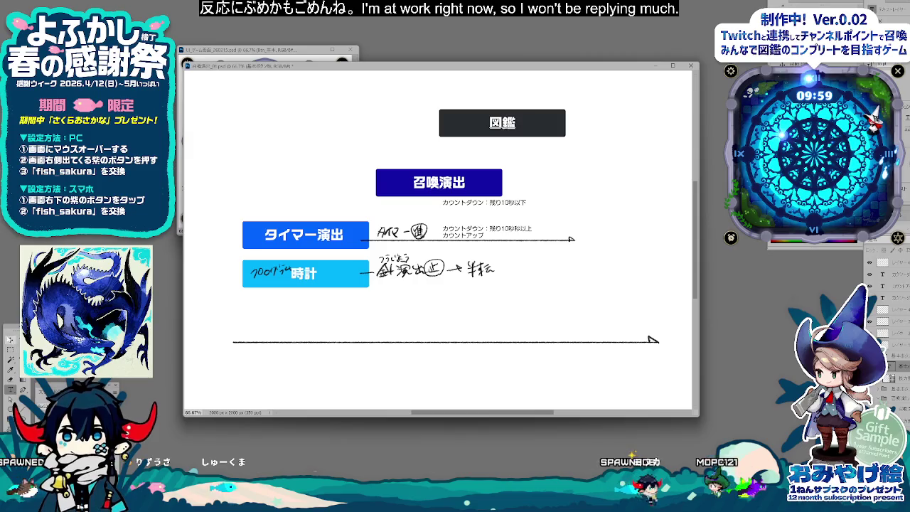
Step: Alt-drag copies of the 召喚演出 box to make a row of three
drag(478, 190, 477, 191)
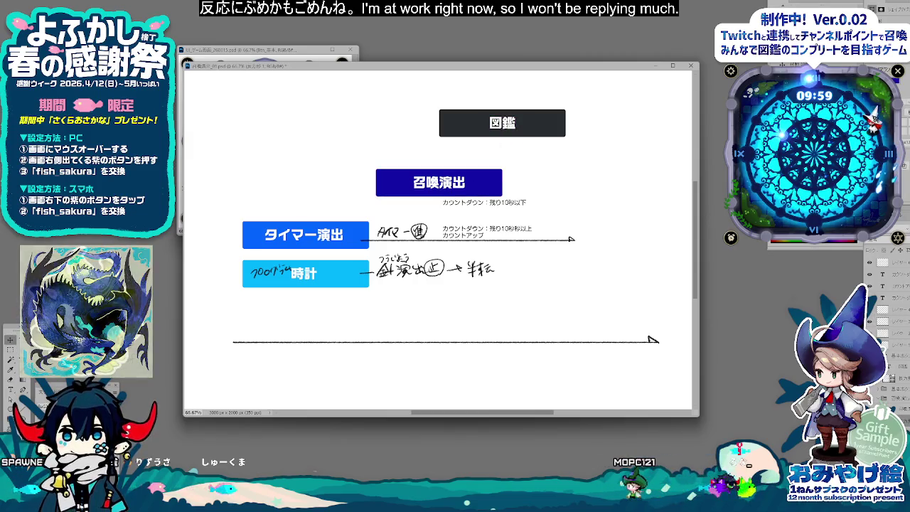
drag(397, 193, 531, 208)
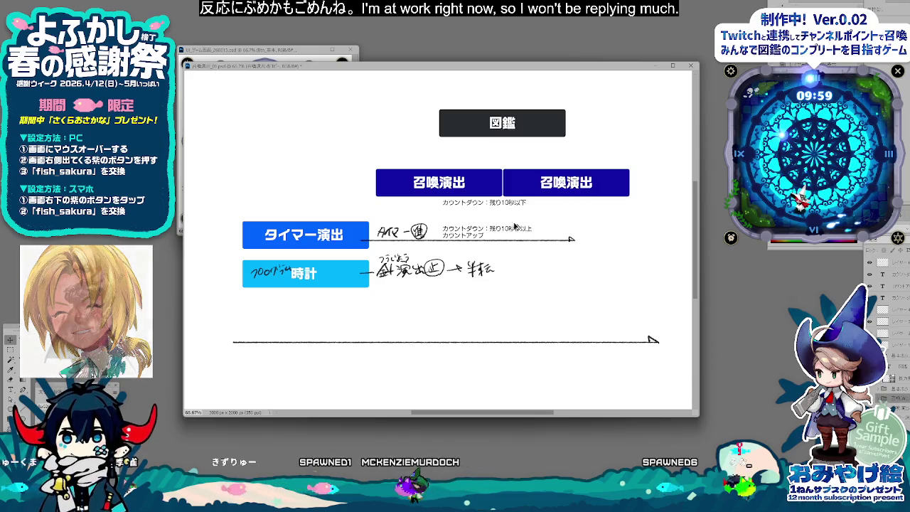
drag(517, 225, 629, 229)
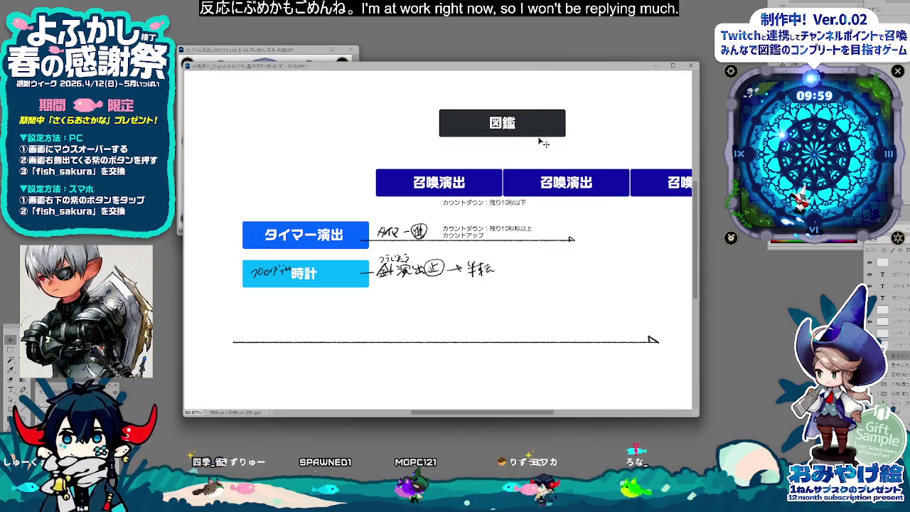
Step: Stack copies of the 図鑑 box below it, labelled 時計 and ×
mouse_move(573, 160)
mouse_down()
mouse_move(558, 140)
mouse_move(596, 181)
mouse_up()
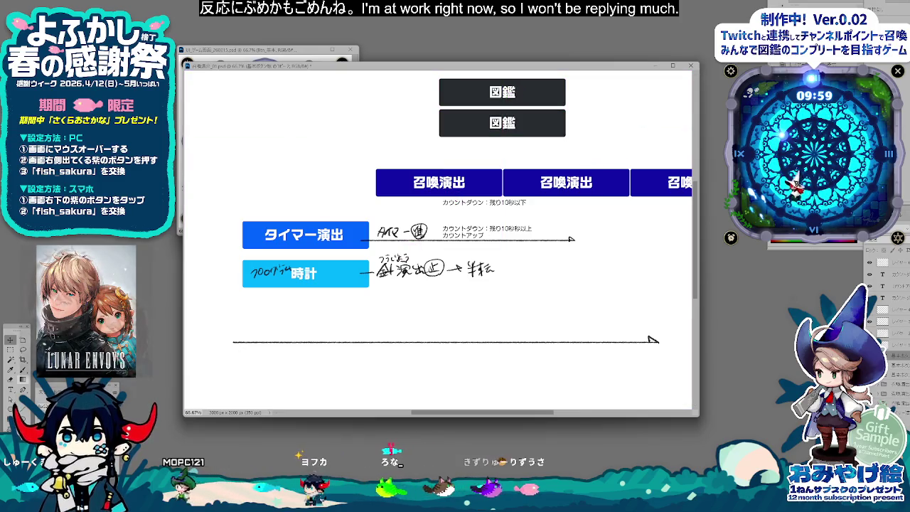
key(t)
text(時計)
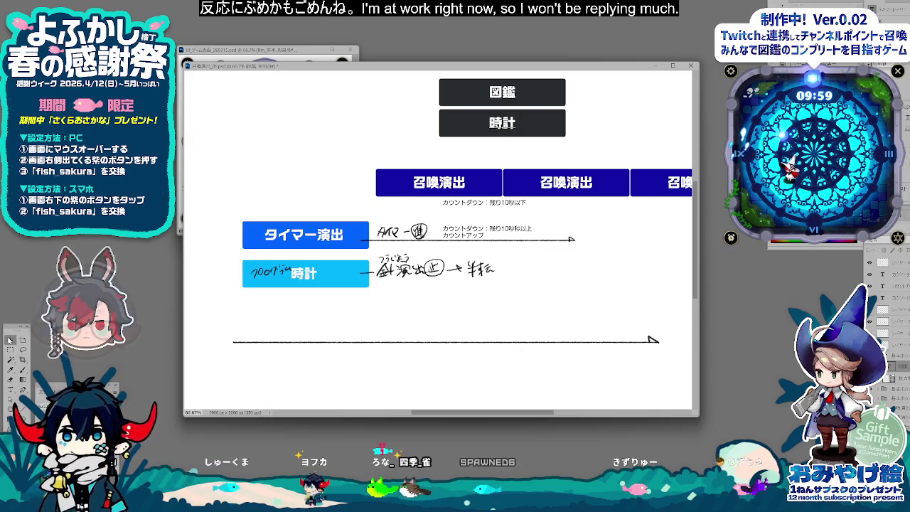
drag(580, 132, 580, 163)
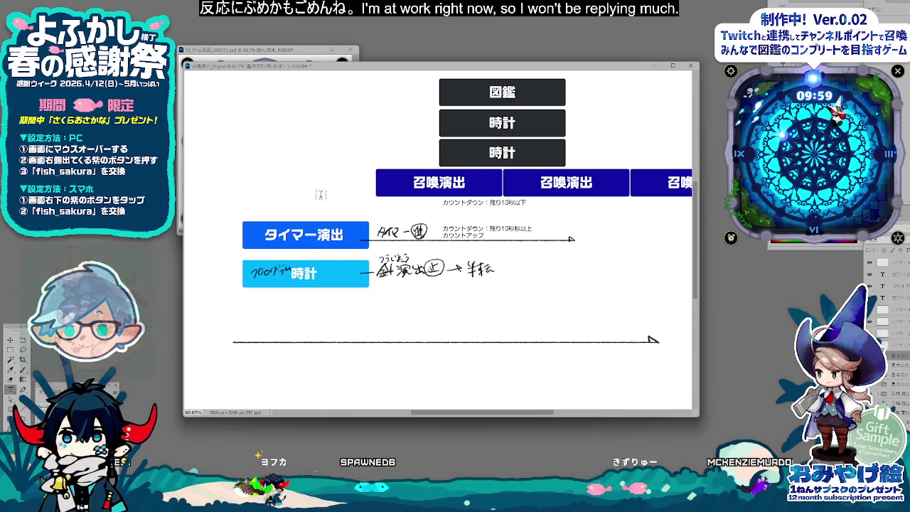
double_click(518, 152)
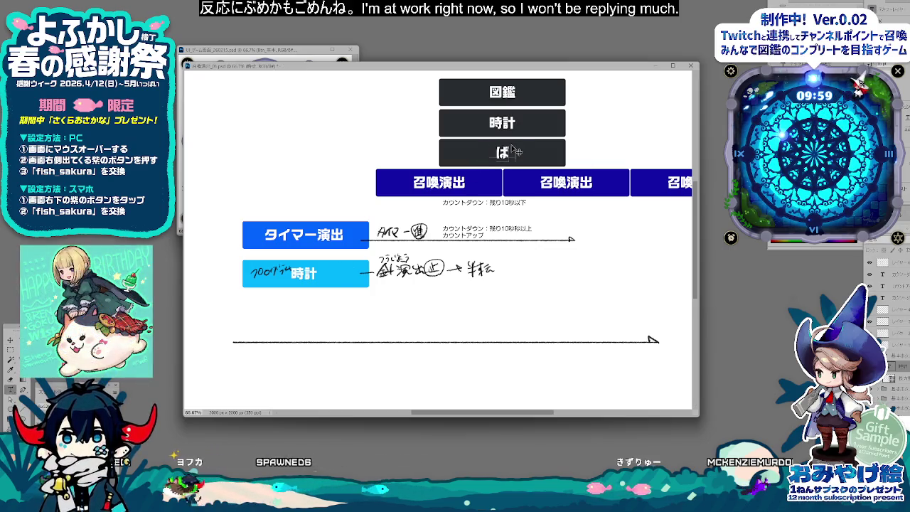
key(space)
key(space)
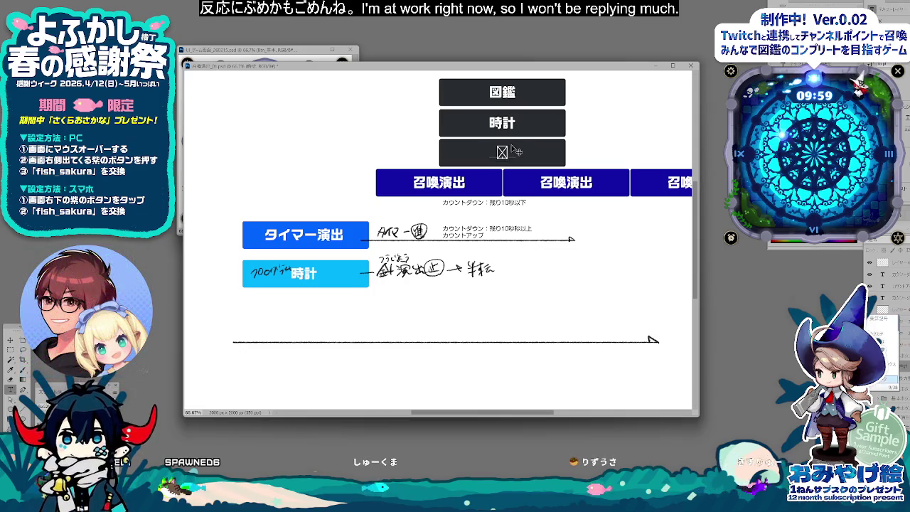
key(Return)
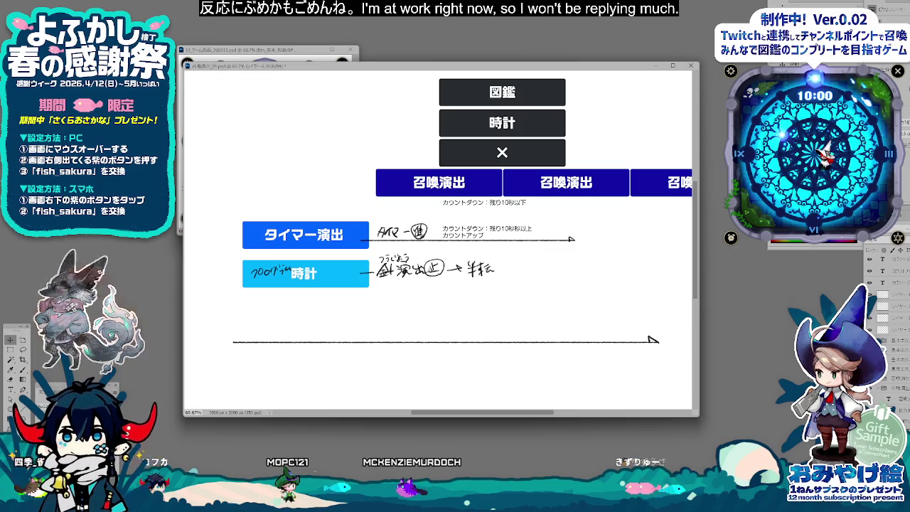
mouse_move(594, 182)
mouse_down()
mouse_move(594, 243)
mouse_move(555, 243)
mouse_up()
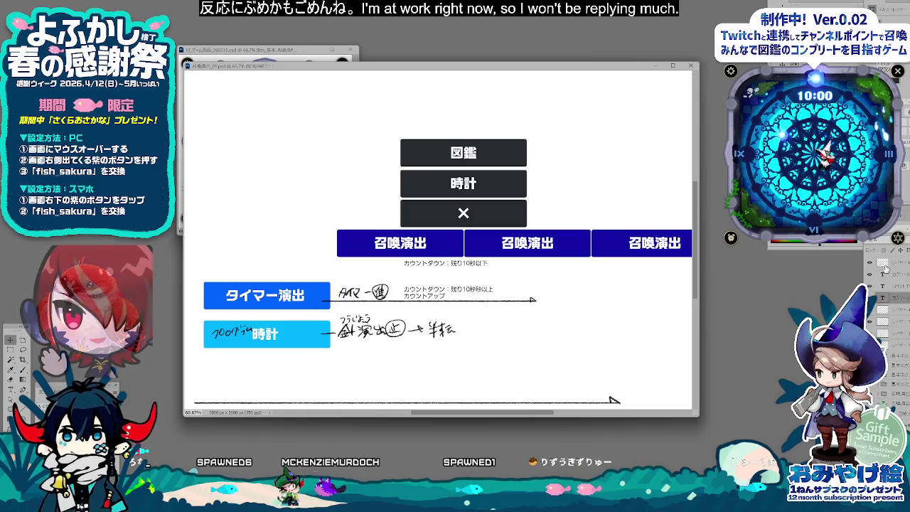
Step: Copy the × button to the top of the stack and relabel it 設定
click(886, 267)
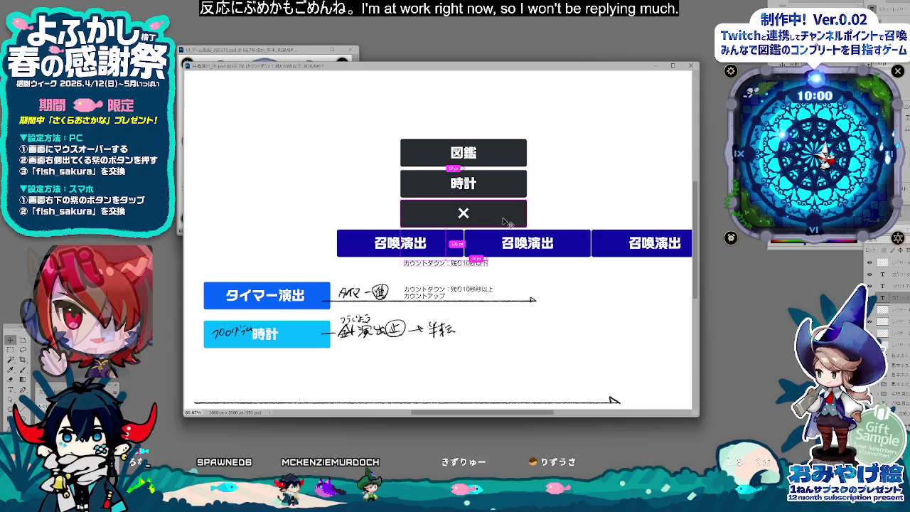
click(900, 363)
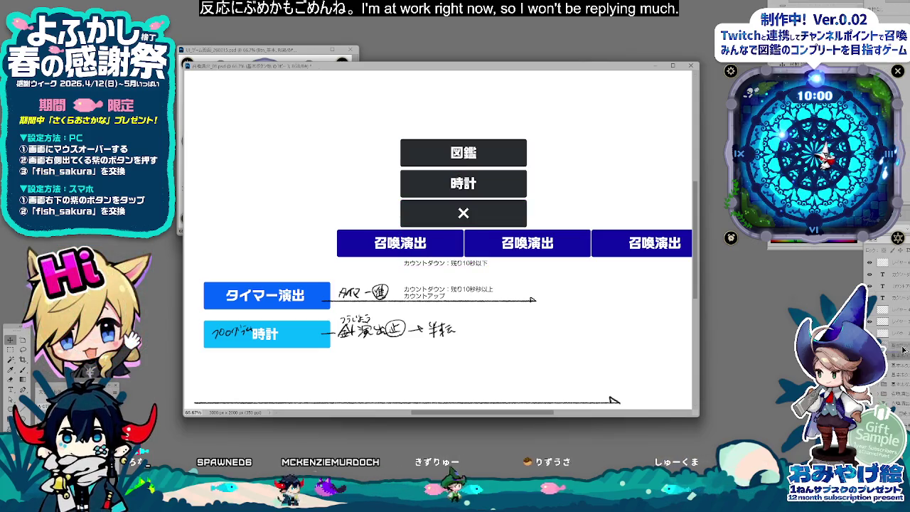
drag(538, 261, 538, 171)
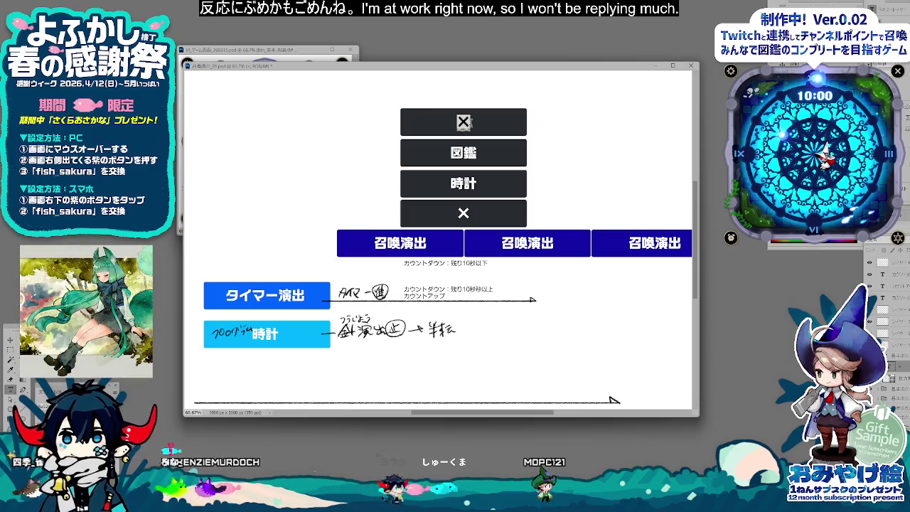
text(ettei)
key(space)
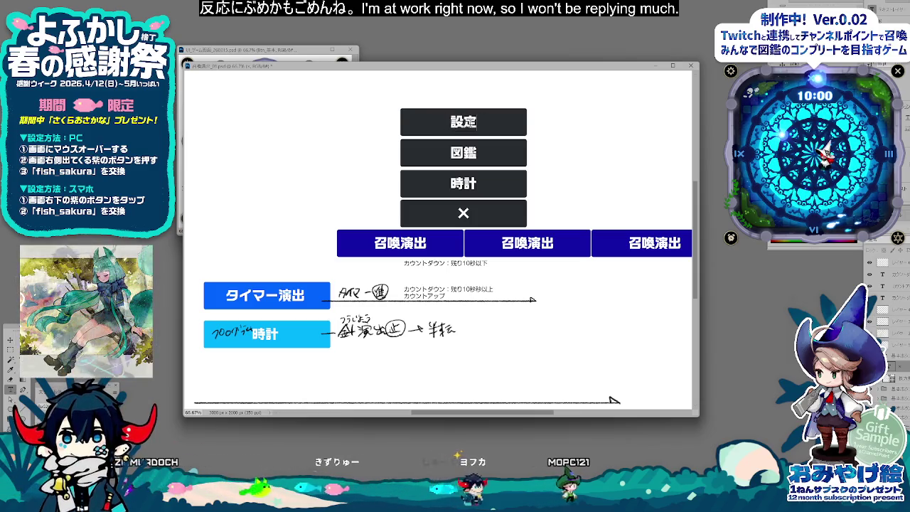
key(Return)
click(10, 340)
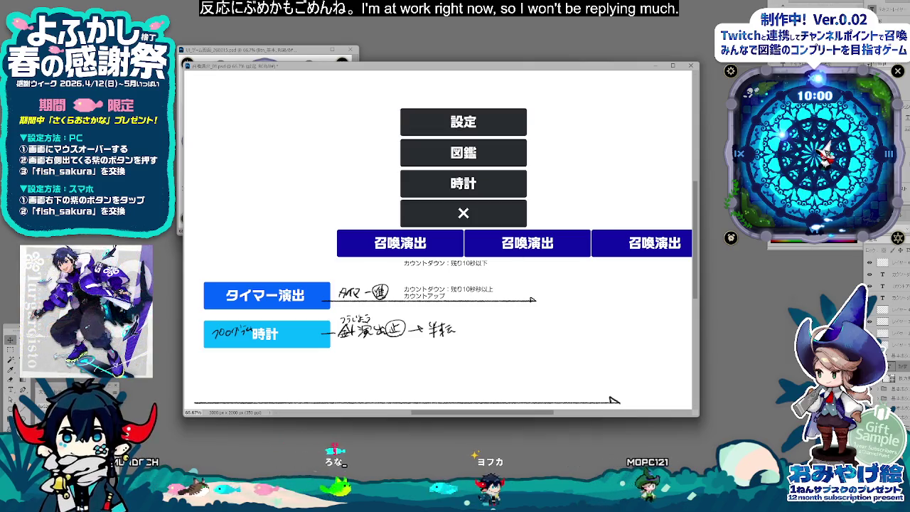
Step: Adjust the layer selection and start narrowing the four stacked dark buttons
click(888, 372)
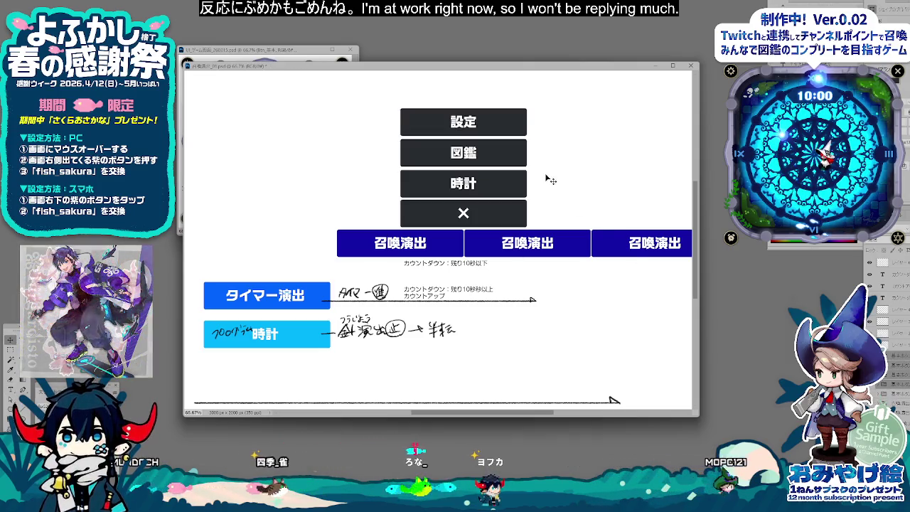
click(879, 390)
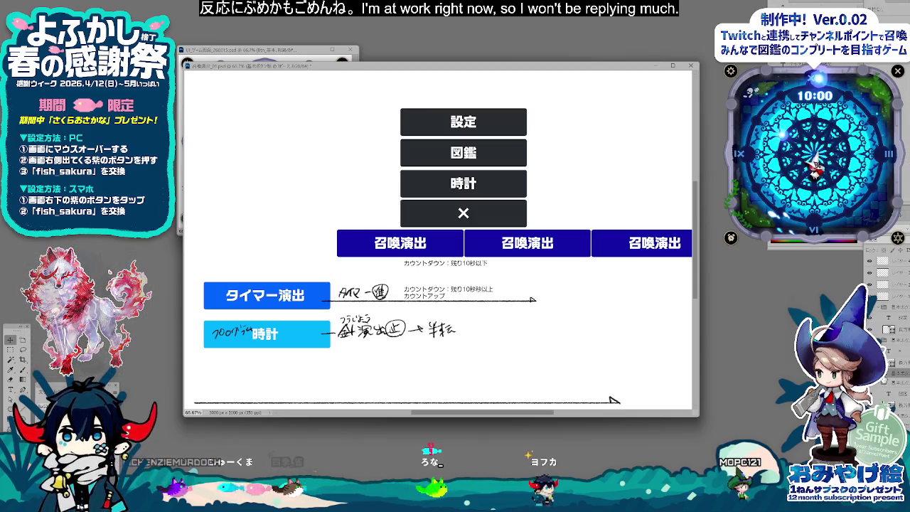
click(906, 403)
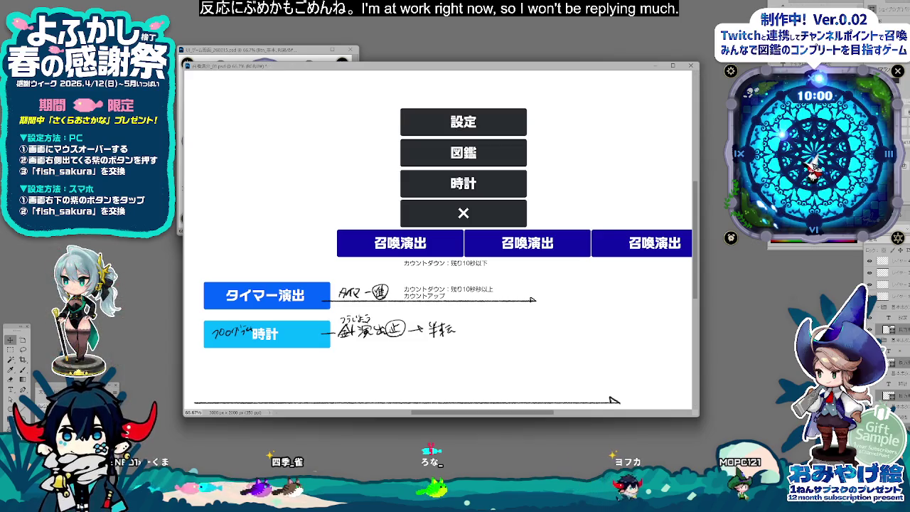
drag(527, 174, 488, 174)
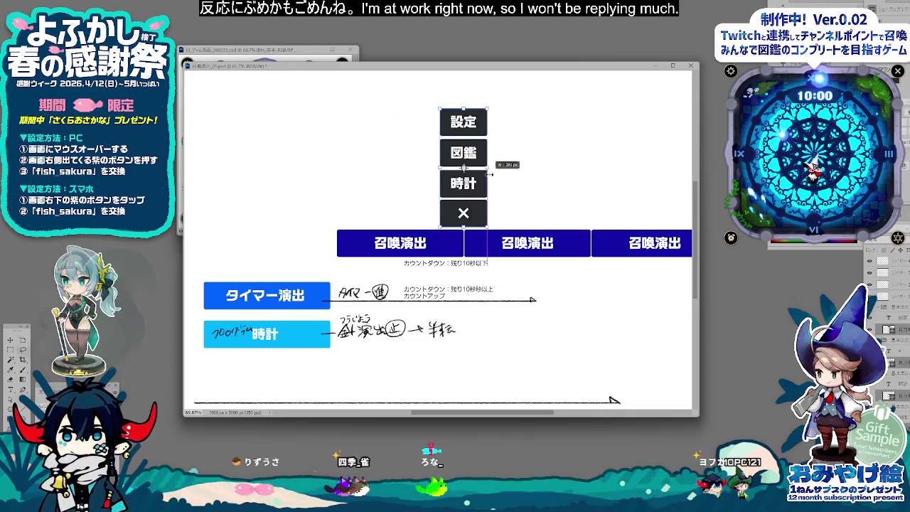
Step: Make the four dark buttons narrower and move them up and left
drag(487, 174, 488, 178)
key(Return)
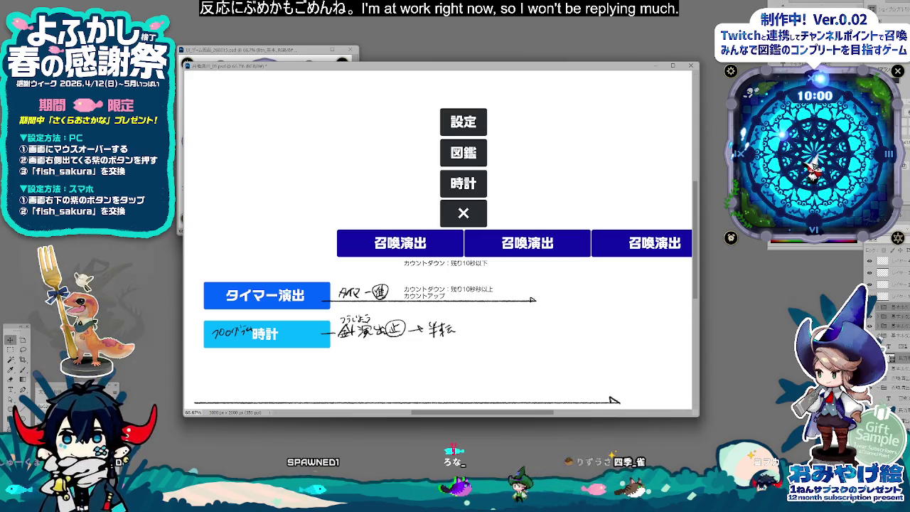
mouse_move(503, 209)
mouse_down()
mouse_move(501, 197)
mouse_move(439, 195)
mouse_move(459, 175)
mouse_up()
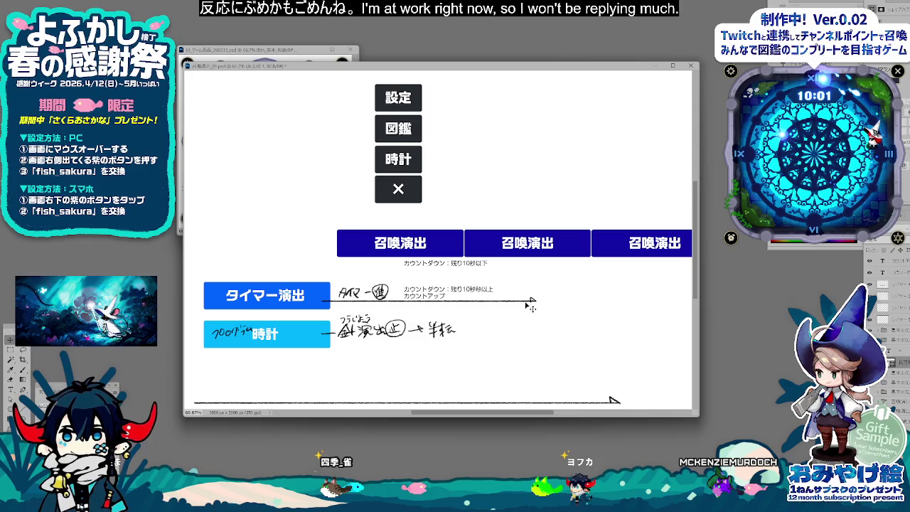
Step: Raise the long bottom arrow line up and to the right
mouse_move(455, 404)
mouse_down()
mouse_move(485, 368)
mouse_move(479, 376)
mouse_up()
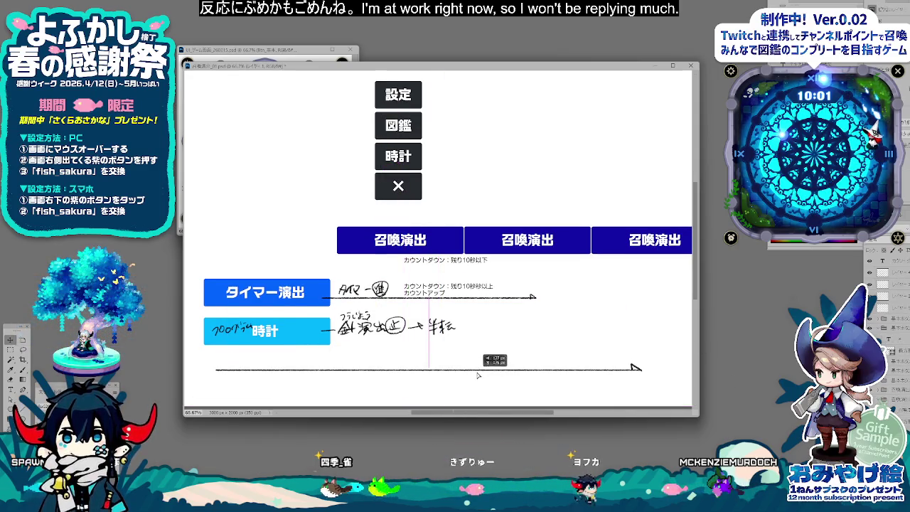
scroll(470, 375, up, 1)
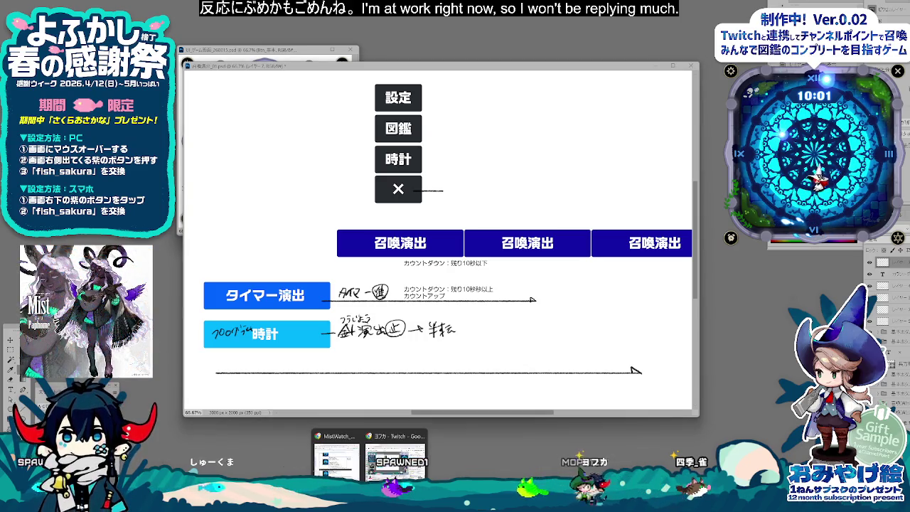
click(395, 445)
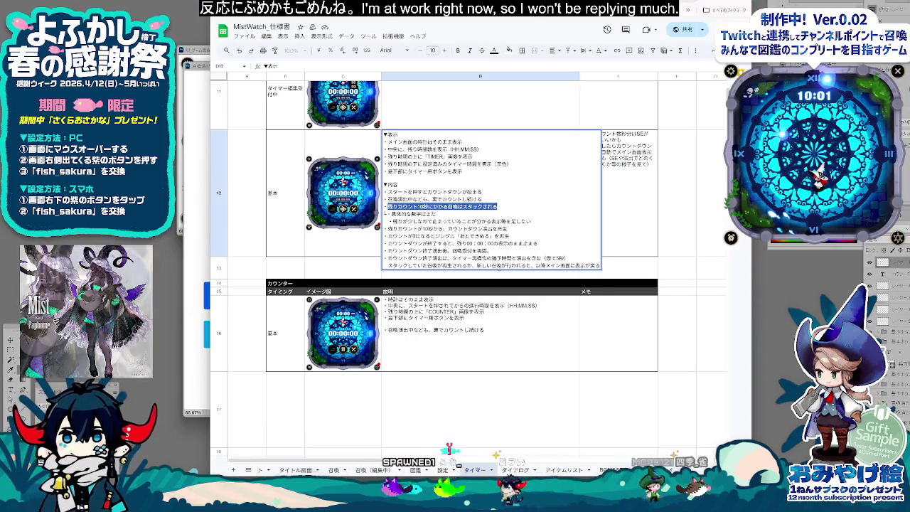
Step: Check the memo on the basic timer row at E12 and scroll up through the timer table
click(626, 232)
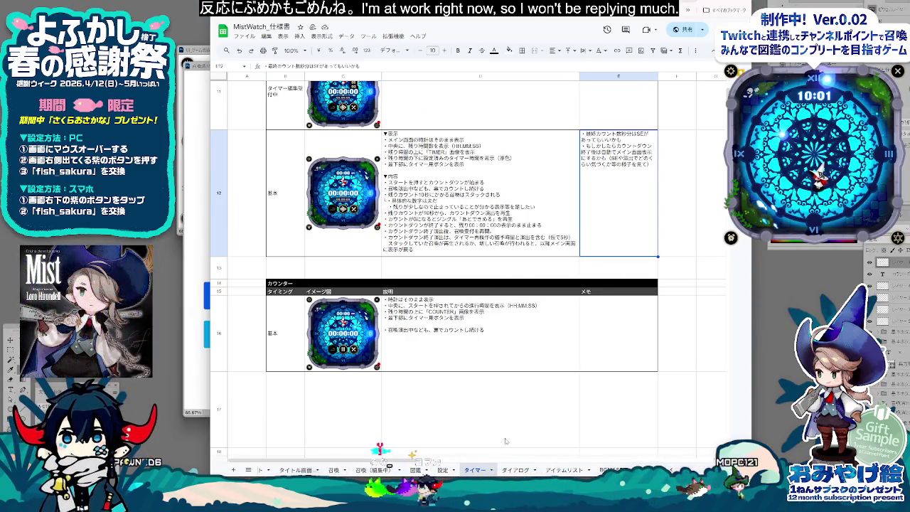
scroll(505, 442, up, 2)
scroll(506, 420, up, 2)
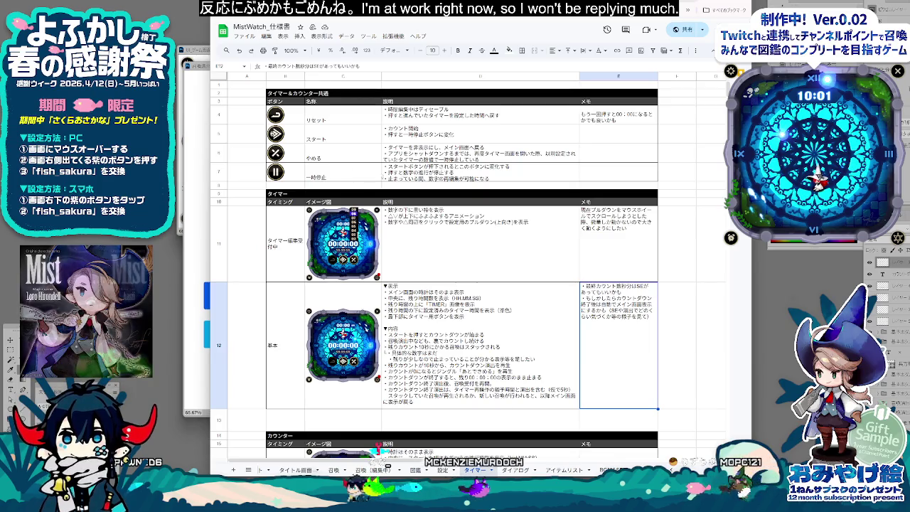
click(200, 405)
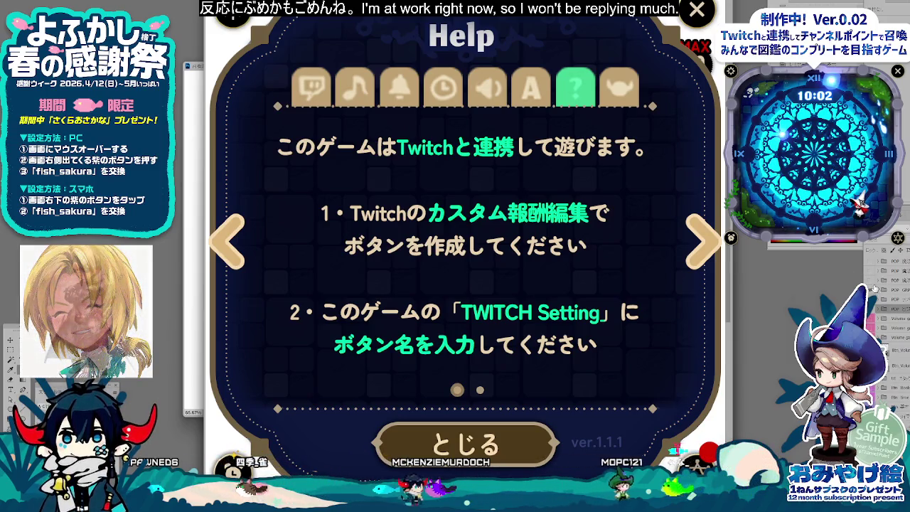
Step: Close the game's Help page with Esc and show the Close app? confirmation
key(Escape)
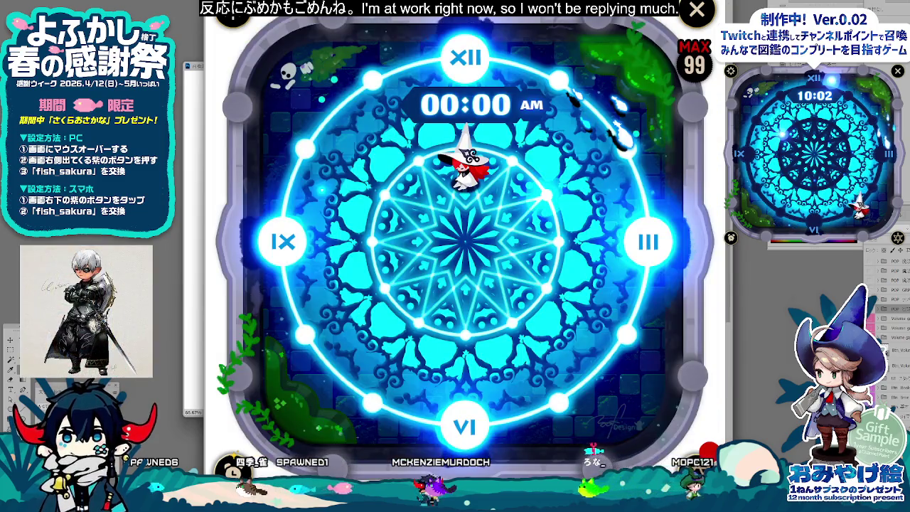
key(Escape)
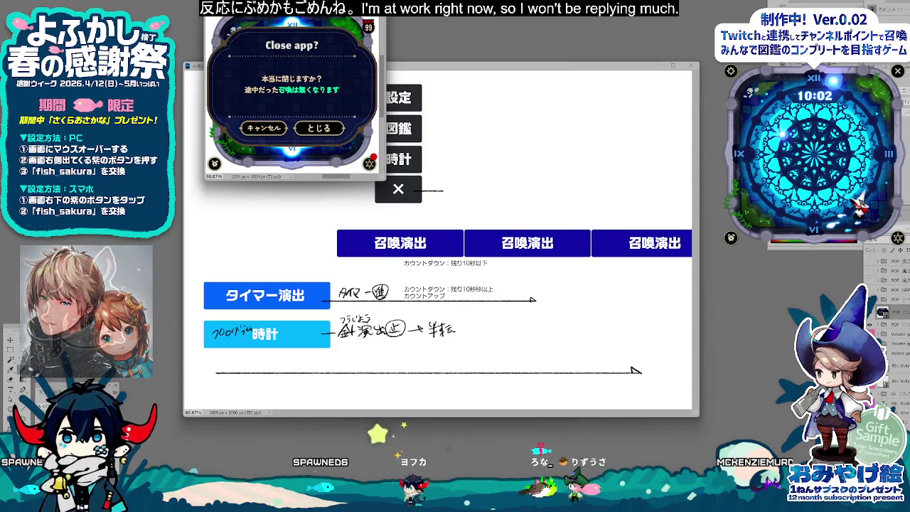
Step: Place the Close app? screenshot beside the × button and scale it down small
click(490, 220)
drag(490, 220, 490, 219)
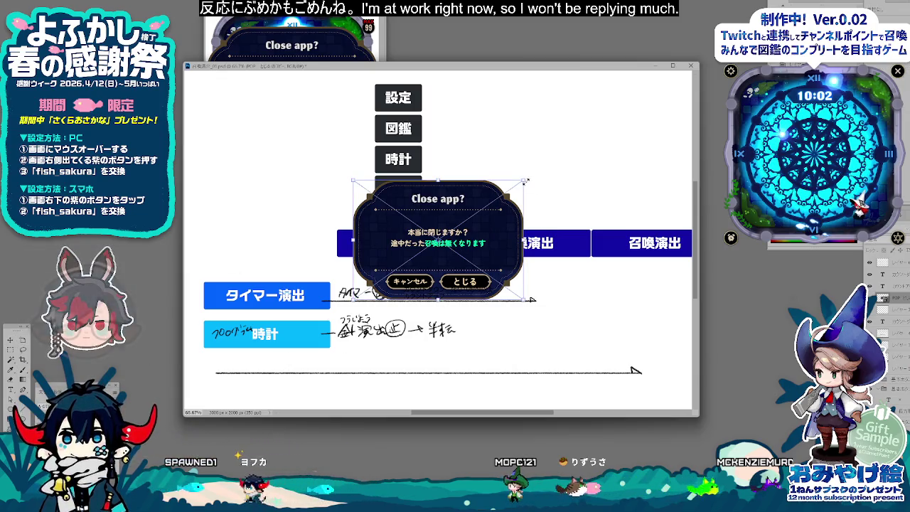
drag(525, 182, 475, 209)
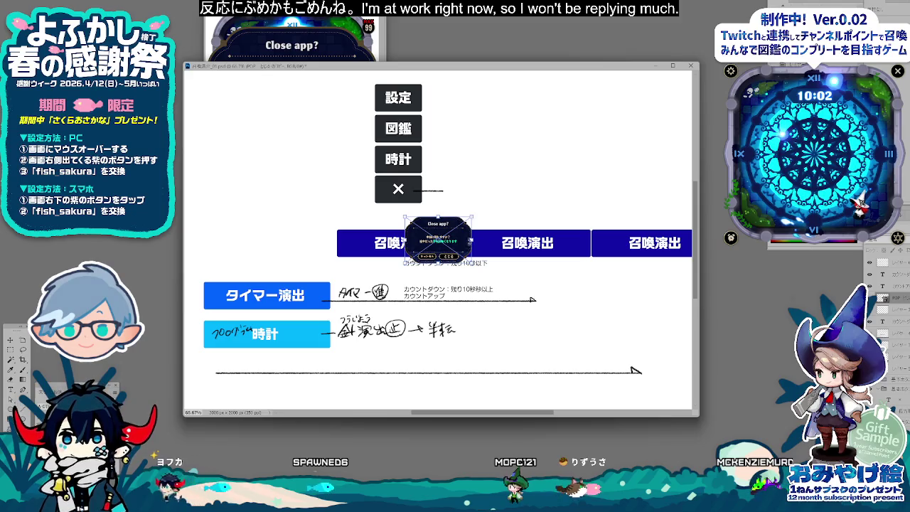
drag(497, 244, 504, 187)
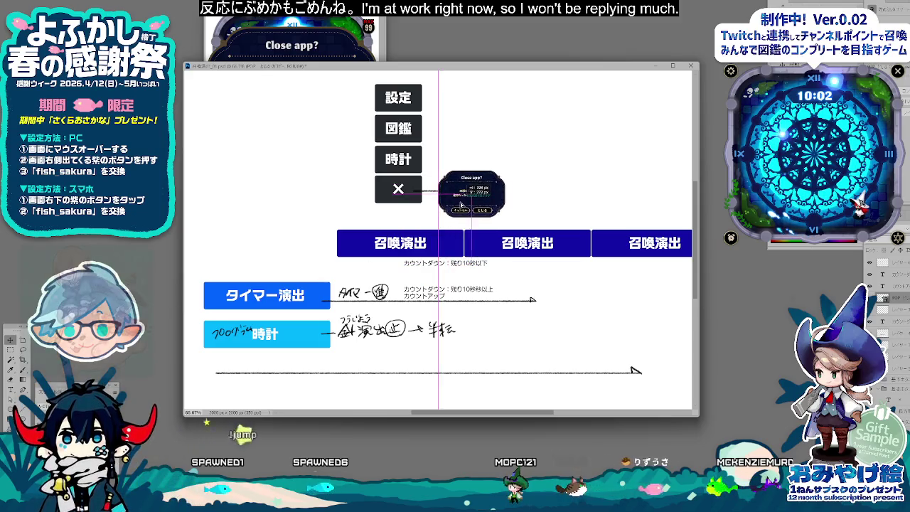
key(ctrl+t)
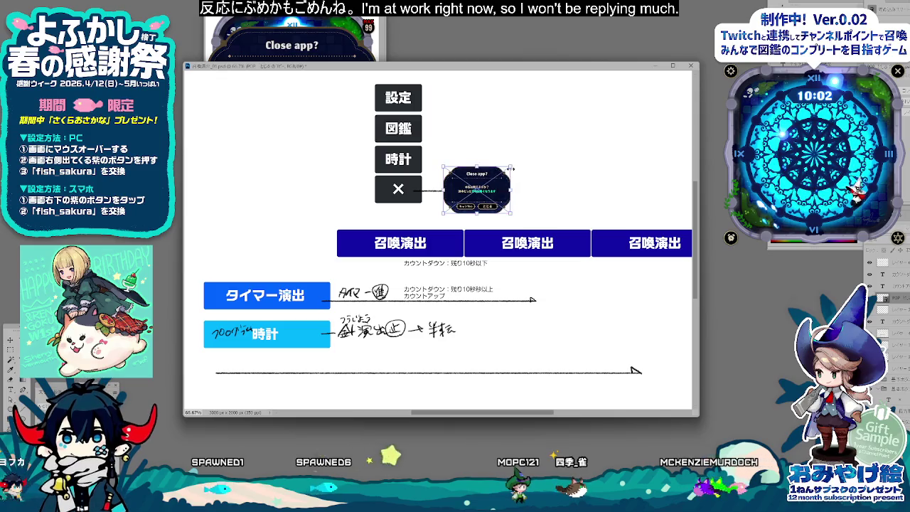
drag(510, 169, 502, 173)
key(Return)
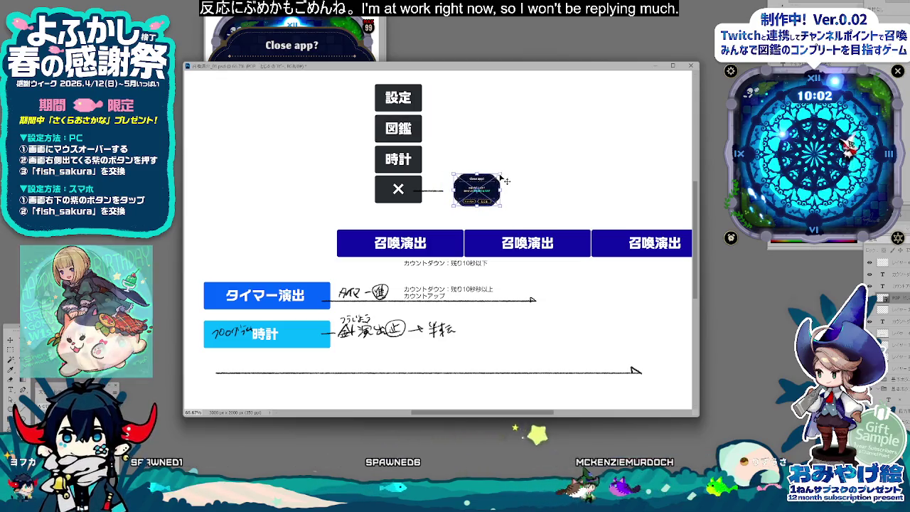
Step: Nudge the screenshot toward ×, restore the accidentally deleted × button, and shift both down
drag(499, 222, 486, 222)
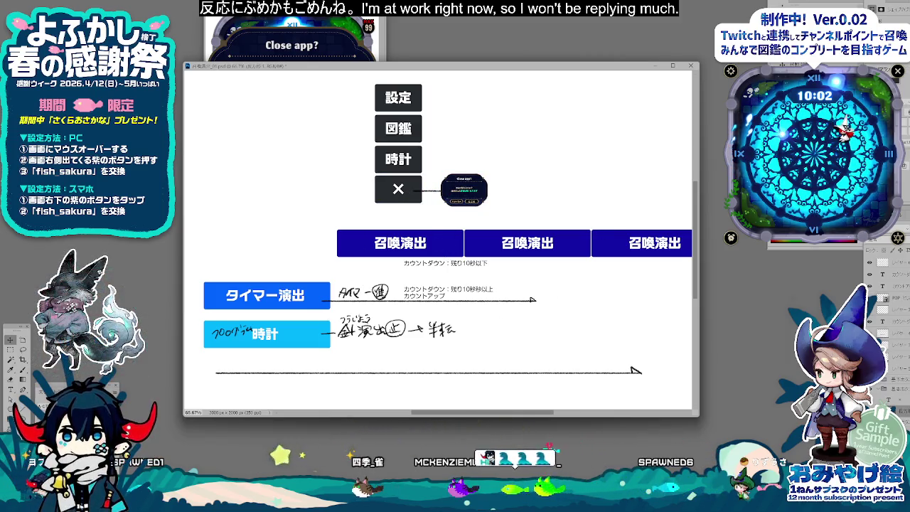
key(Delete)
key(ctrl+z)
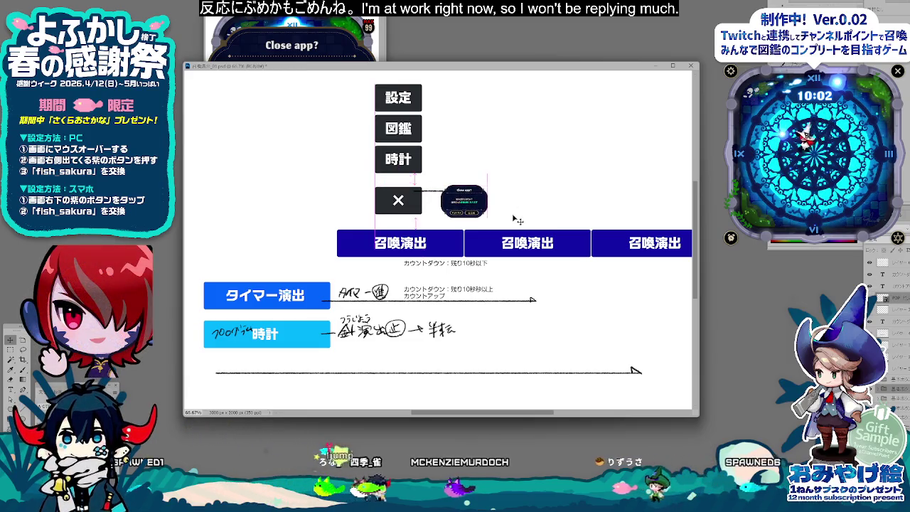
mouse_move(434, 196)
mouse_down()
mouse_move(549, 199)
mouse_move(553, 219)
mouse_up()
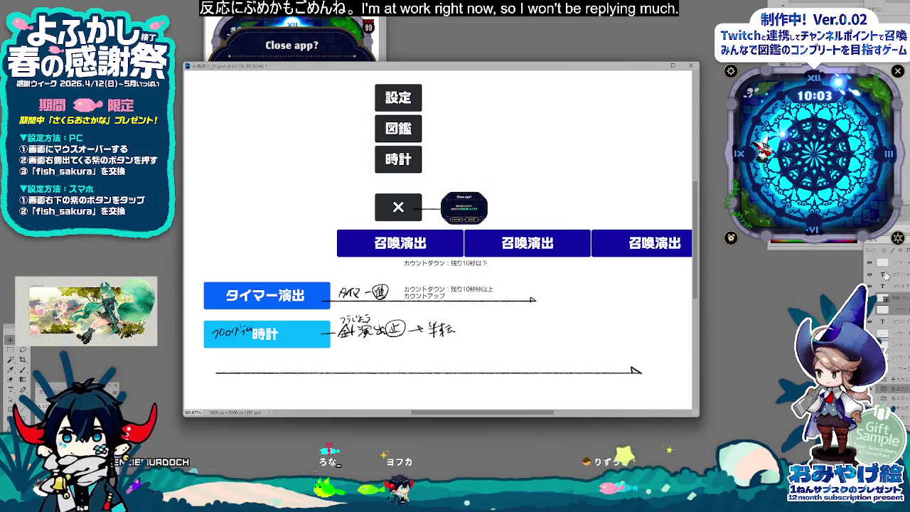
Step: Move the 時計 button down about 20 px
click(409, 164)
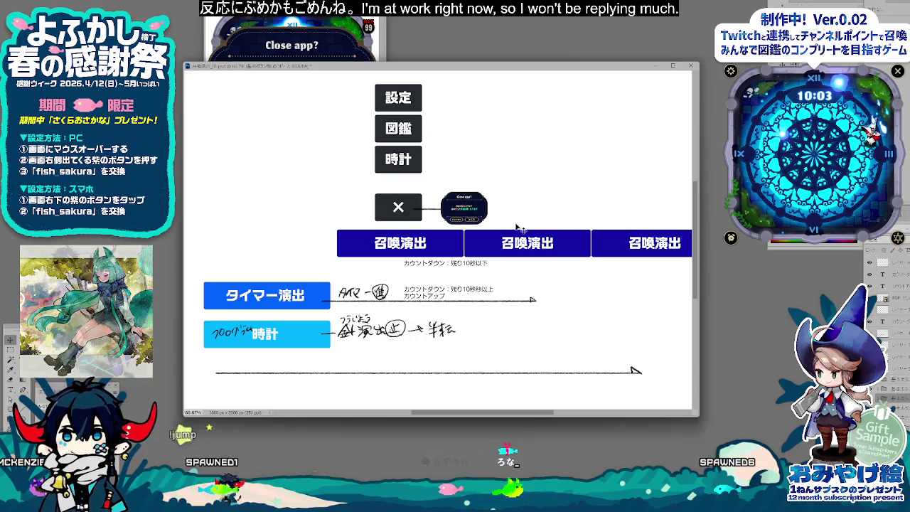
drag(502, 185, 503, 200)
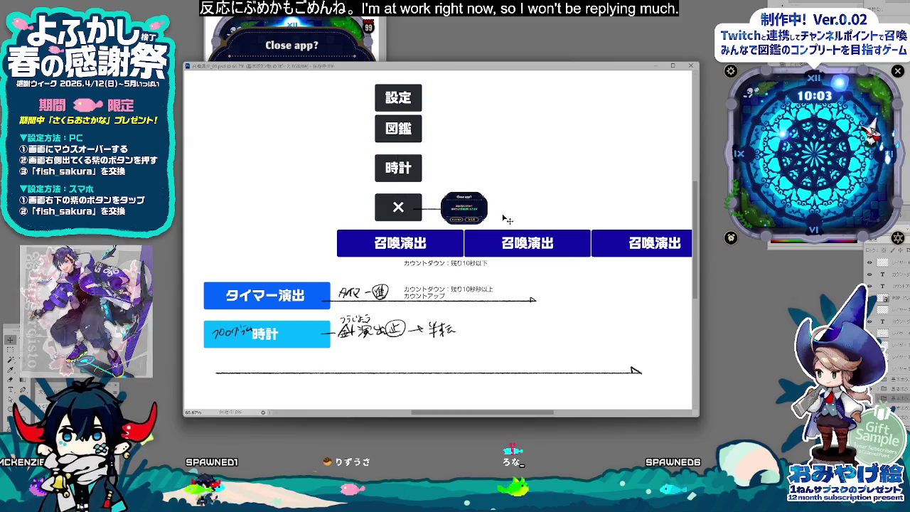
drag(424, 68, 429, 123)
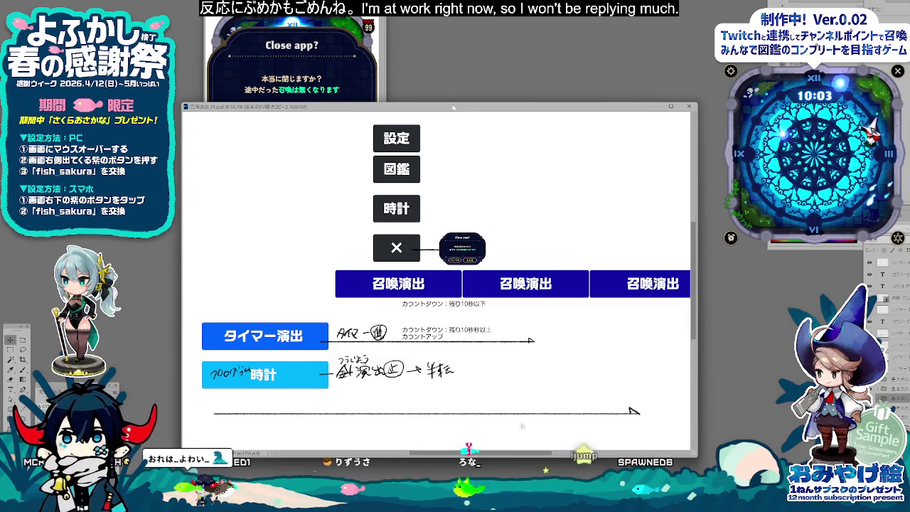
drag(427, 107, 421, 107)
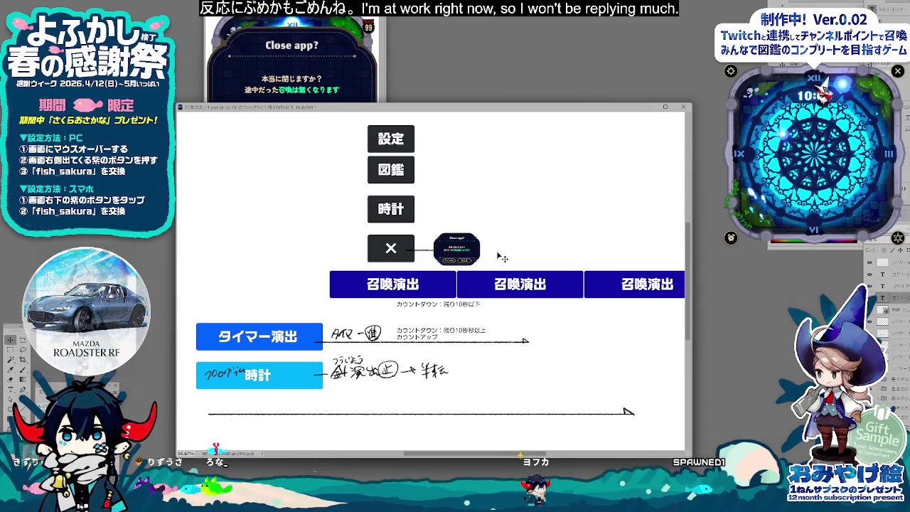
Step: Start a new text label beside the 時計 button
click(411, 241)
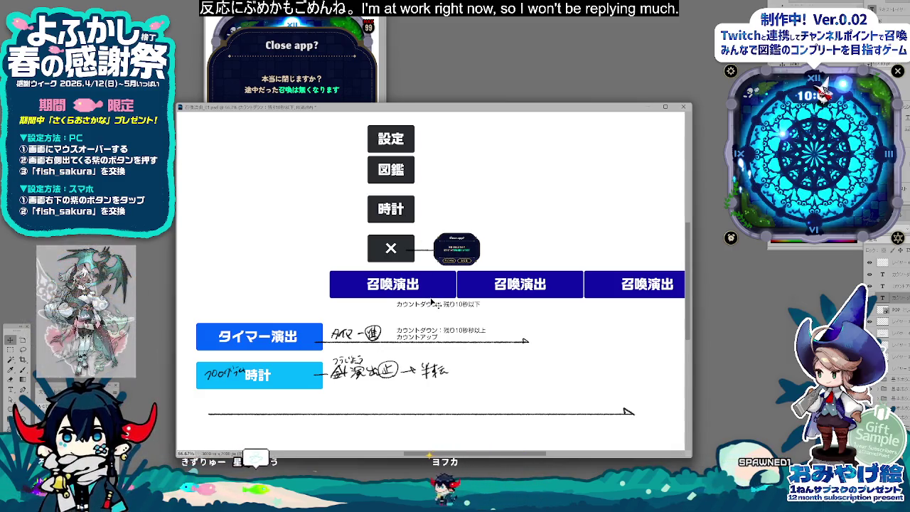
key(ctrl+Tab)
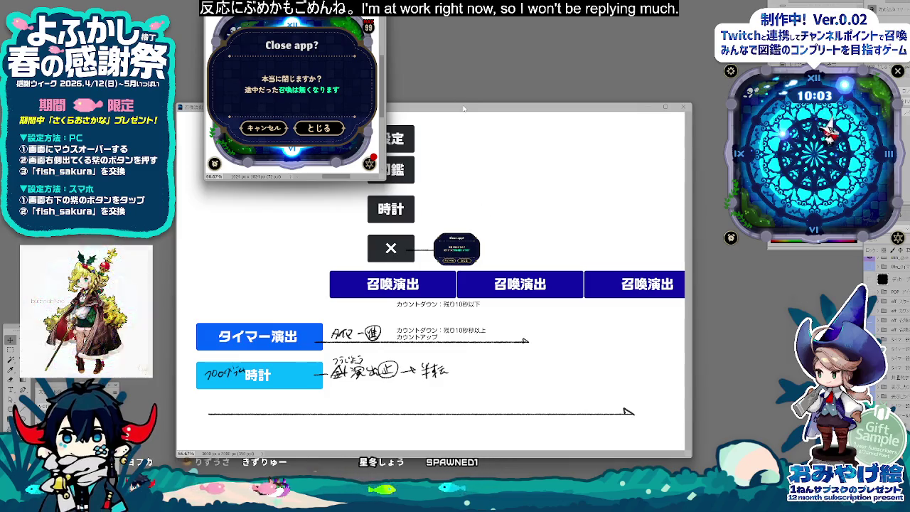
click(463, 108)
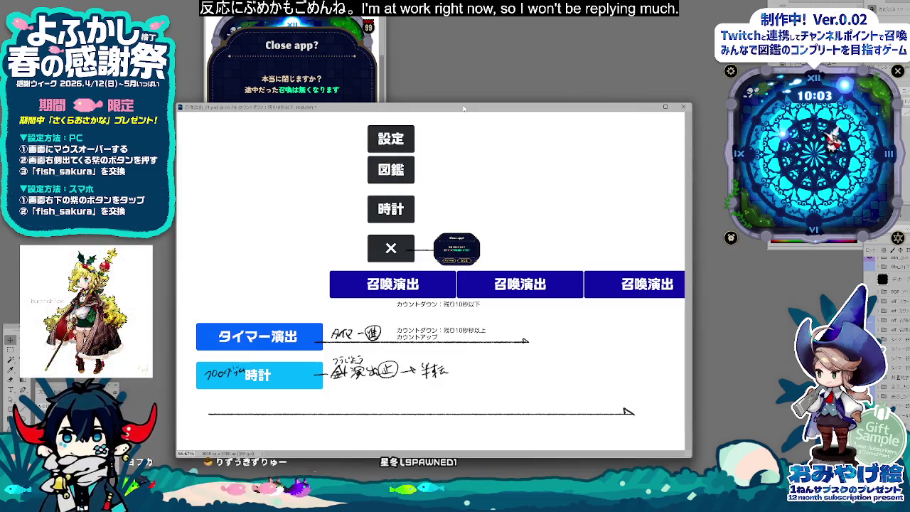
key(t)
click(432, 202)
text(タイマーせっ)
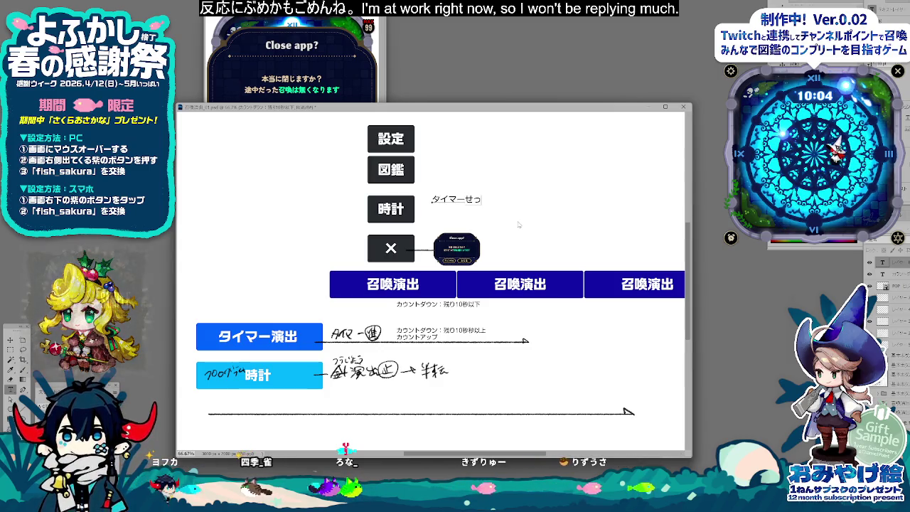
Step: Type タイマー設定 beside 時計 and delete the extra words after it
text(tei)
key(space)
key(Return)
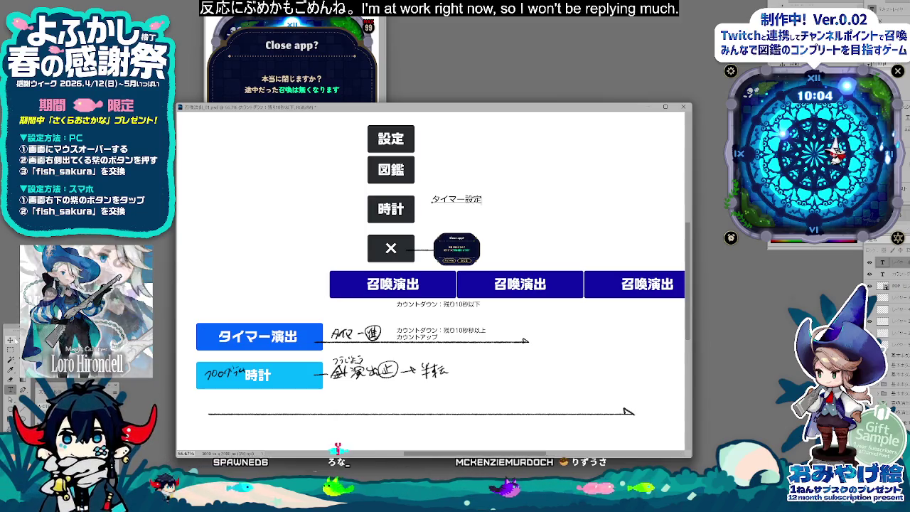
text(止めたい)
key(BackSpace)
key(BackSpace)
key(BackSpace)
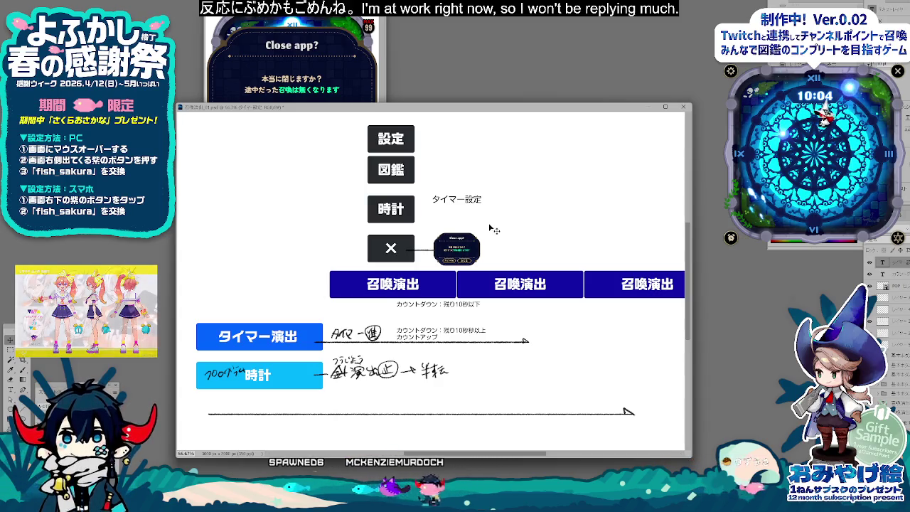
Step: Cycle the open documents to the clock screenshot with タイマー and カウンター options
key(ctrl+Tab)
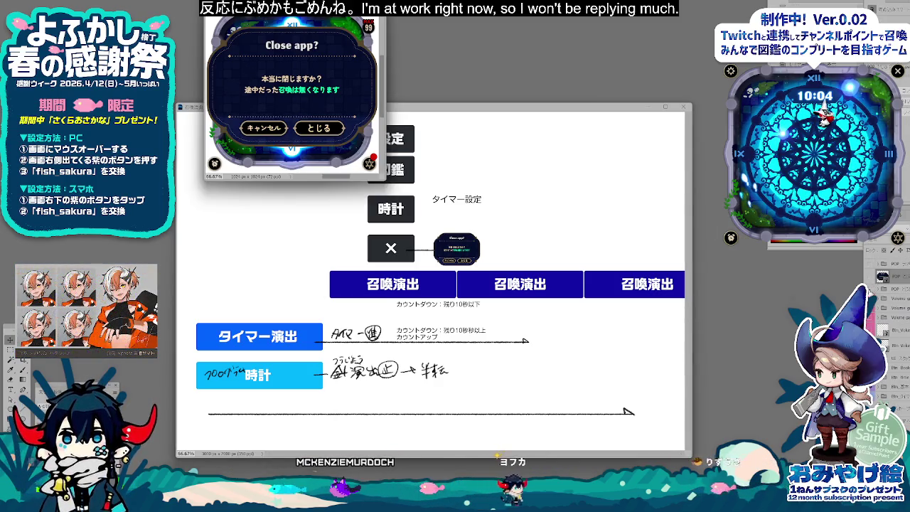
key(ctrl+Tab)
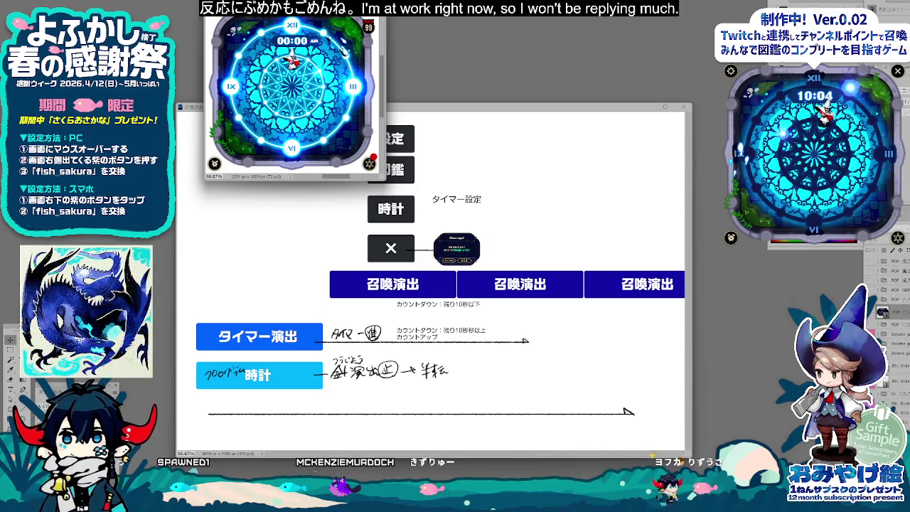
key(ctrl+Tab)
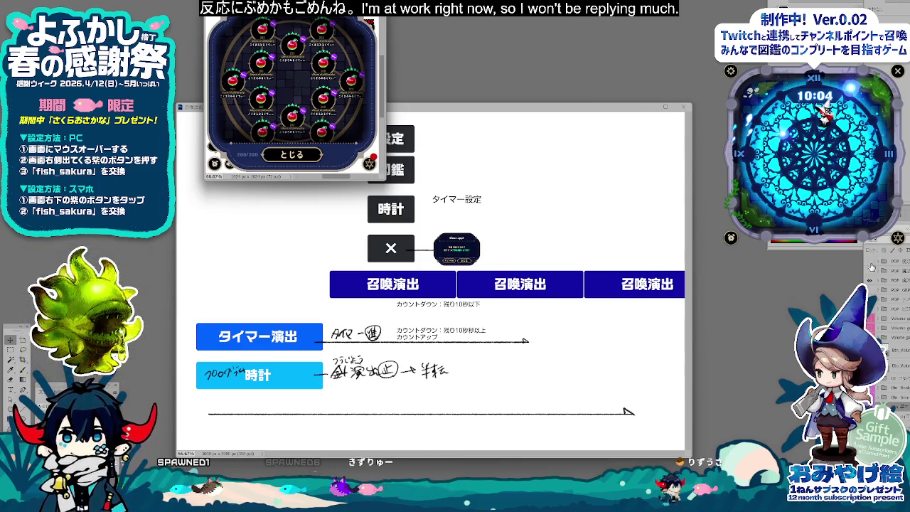
key(ctrl+Tab)
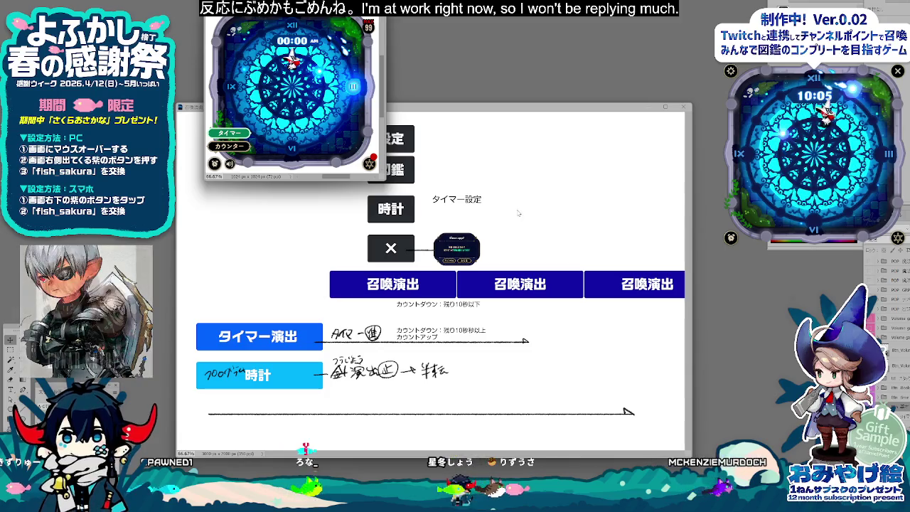
Step: Add a 中断 text label and move it up and right
click(482, 217)
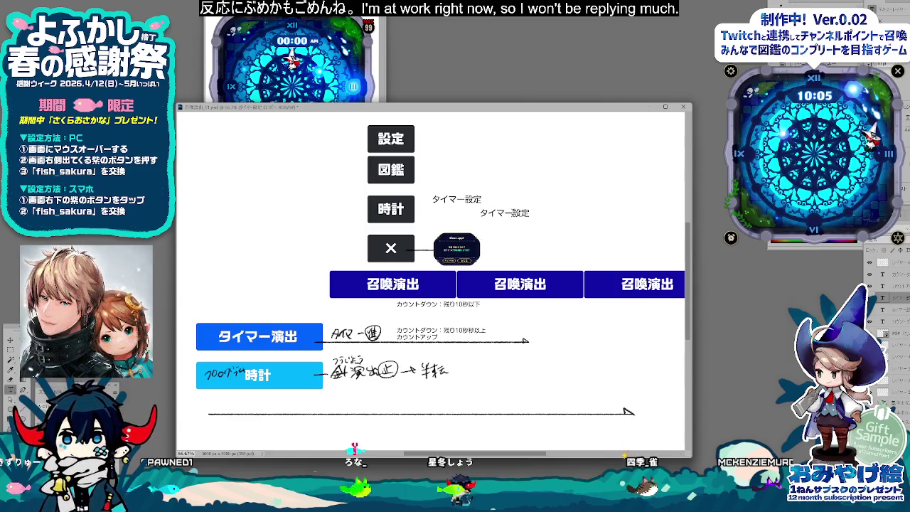
text(chuudan)
key(space)
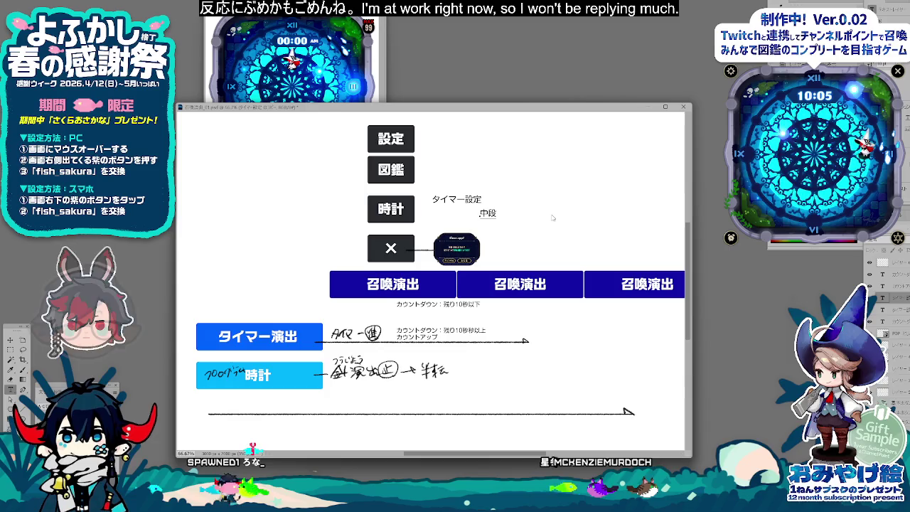
key(space)
key(Return)
key(ctrl+Return)
mouse_move(495, 215)
mouse_down()
mouse_move(504, 211)
mouse_move(506, 228)
mouse_up()
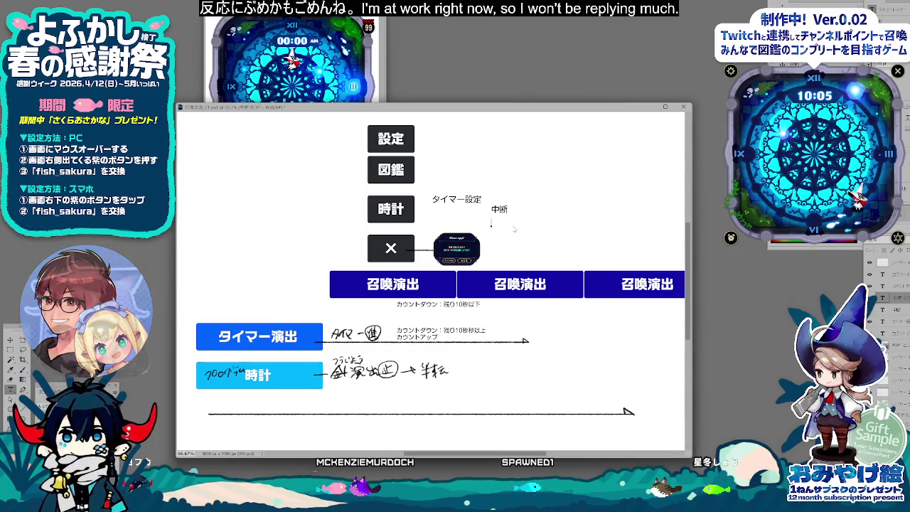
Step: Write option line A as 演出終了後開く
text(A：えr)
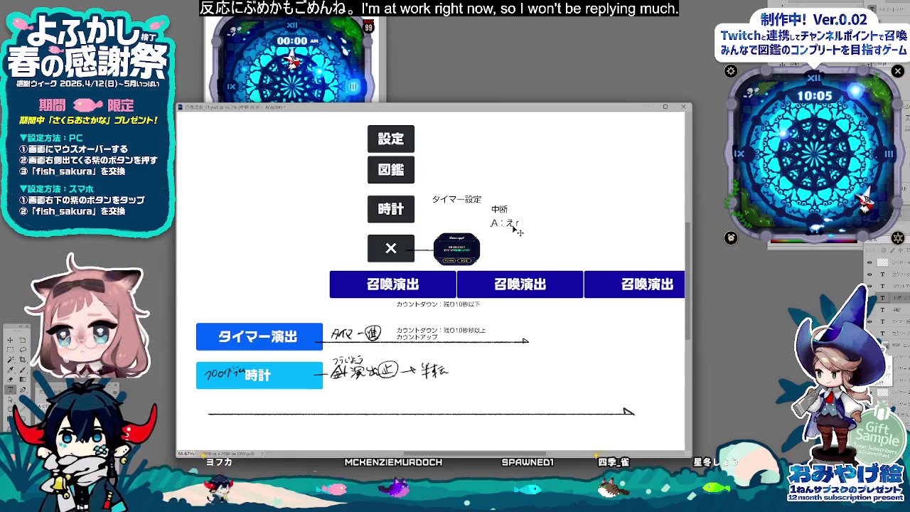
text(uryou)
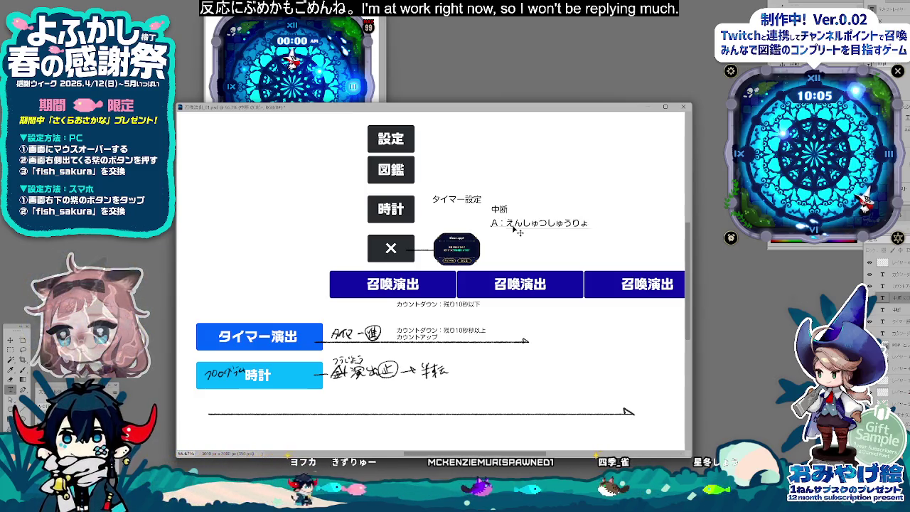
key(space)
text(g)
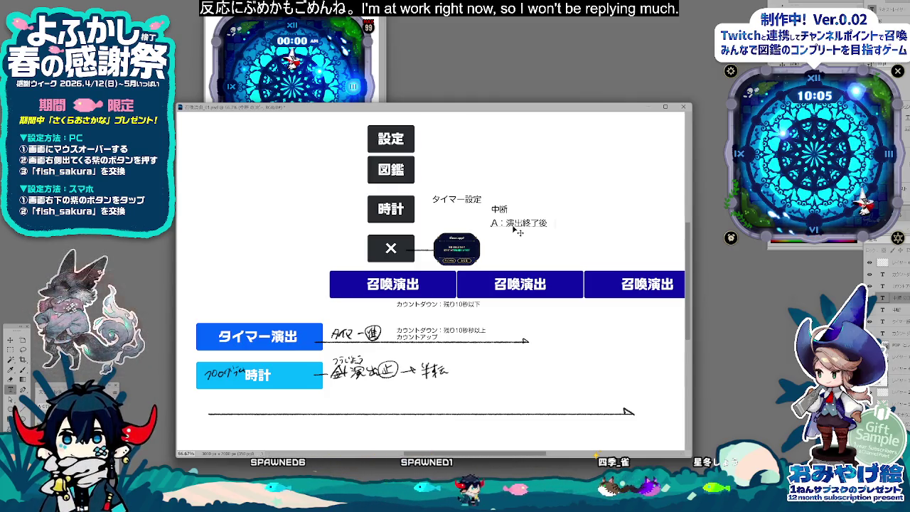
text(hiraku)
key(space)
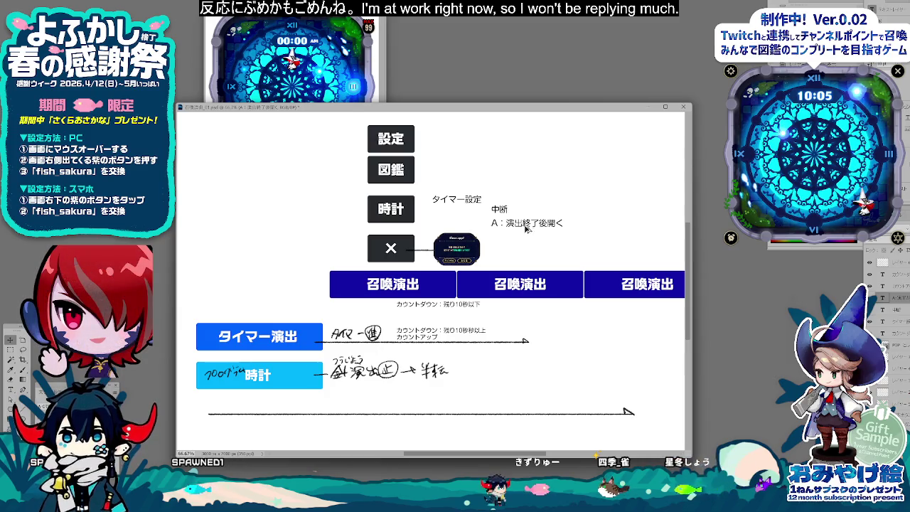
Step: Reword the second note line to B: 演出がポーズになり開く
click(10, 390)
drag(491, 234, 499, 235)
text(B：演出終了後開く)
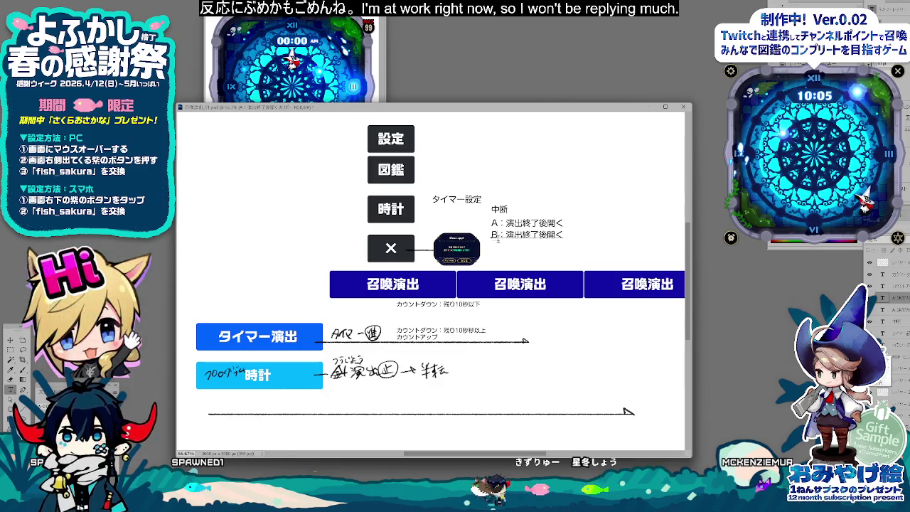
drag(506, 235, 527, 235)
text(ty)
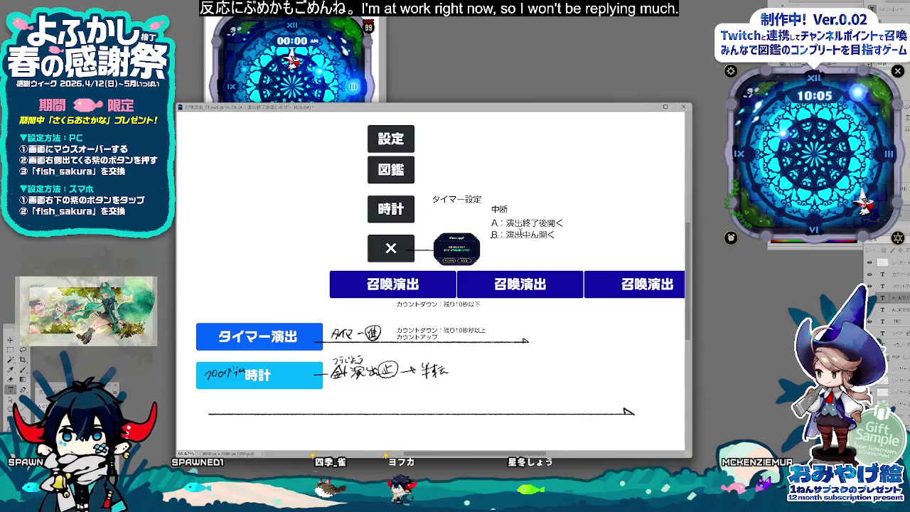
text(ip)
text(ズ)
key(Return)
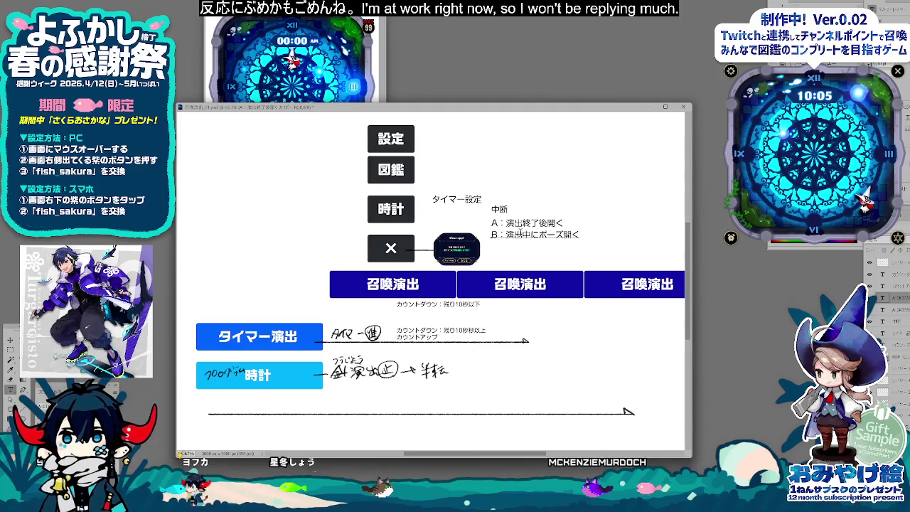
text(がポーズに)
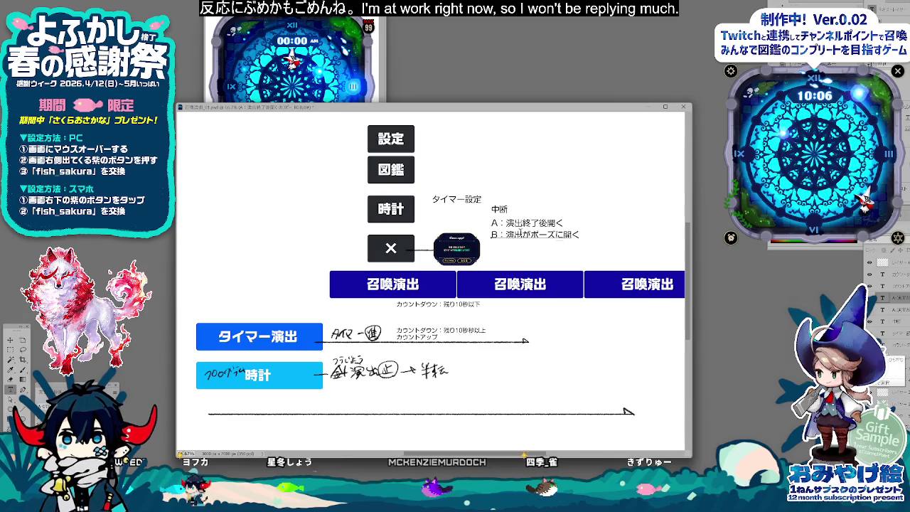
text(なり)
key(ctrl+Return)
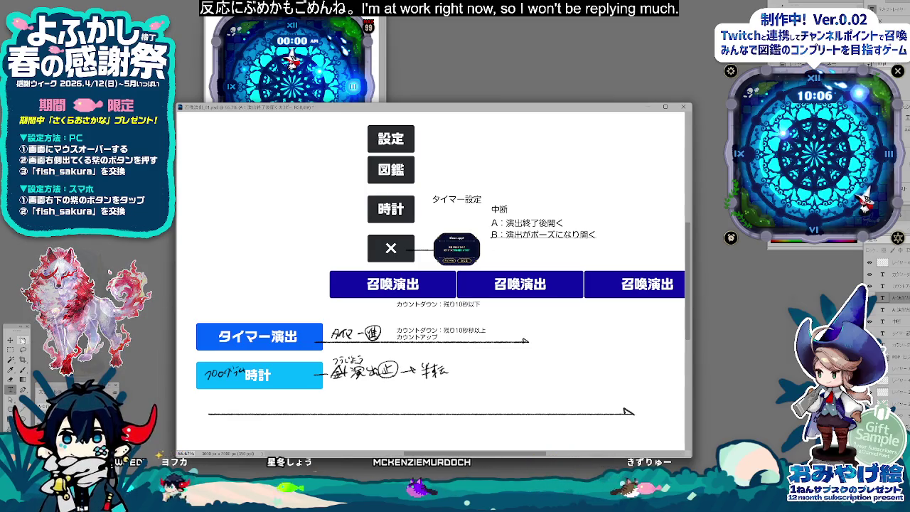
Step: Nudge the option B note into alignment and bring the game-screen document forward
key(v)
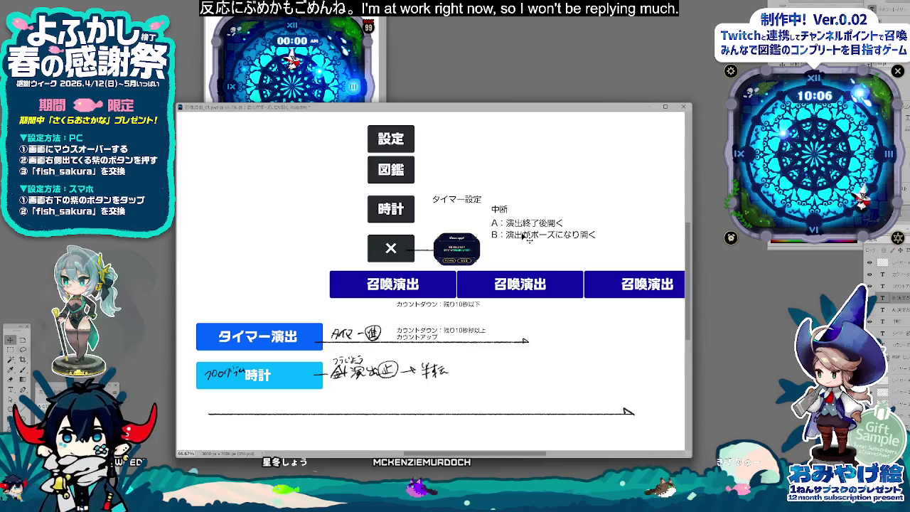
mouse_move(538, 239)
mouse_down()
mouse_move(527, 232)
mouse_move(531, 243)
mouse_up()
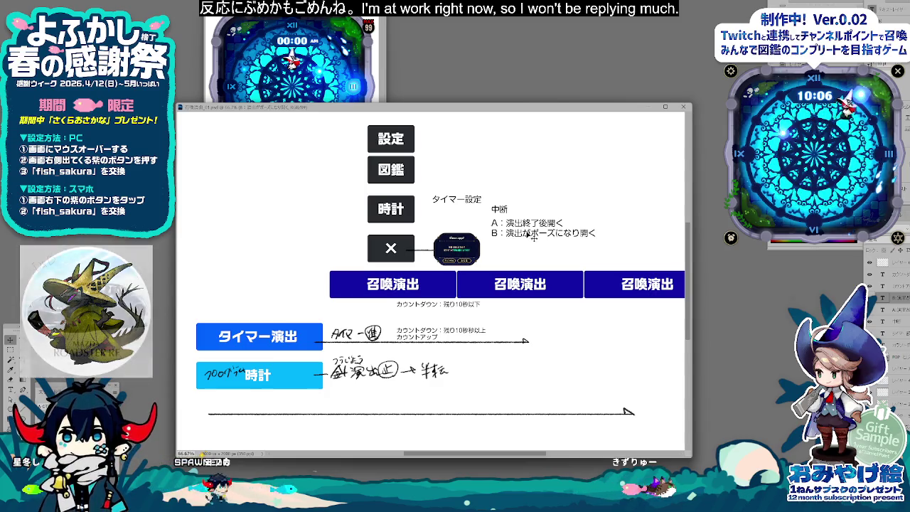
key(ctrl+Tab)
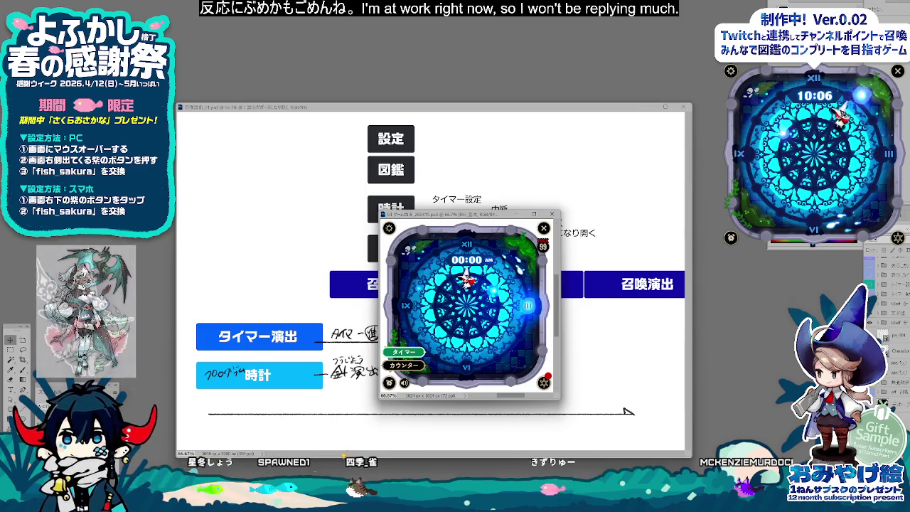
Step: Move the game-screen window up-left and view it at 100% to reveal the notes
mouse_move(455, 215)
mouse_down()
mouse_move(461, 341)
mouse_move(374, 136)
mouse_up()
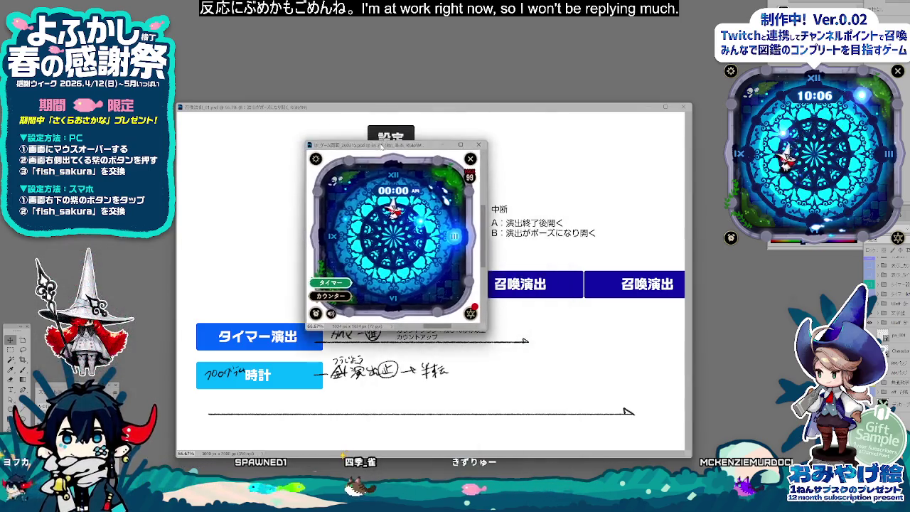
key(ctrl+1)
drag(438, 146, 450, 86)
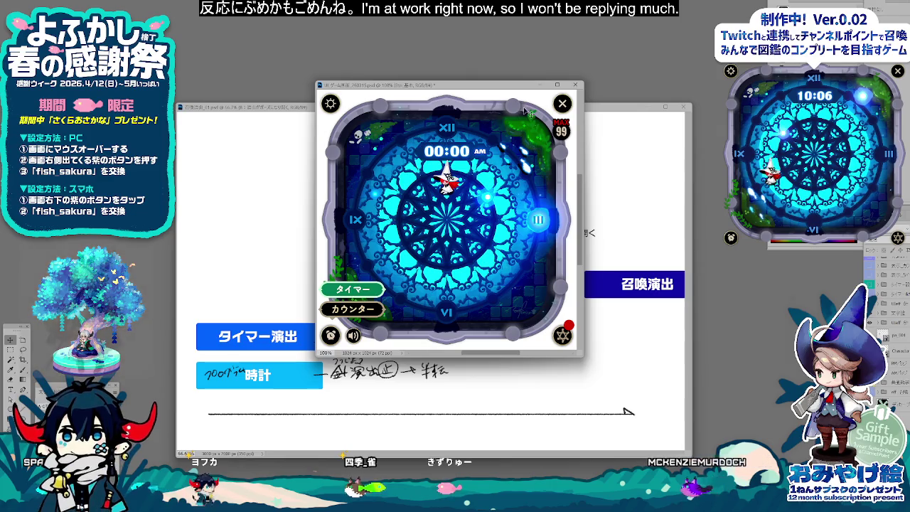
drag(491, 86, 271, 38)
Step: Back on the diagram, circle option B in blue and draw an arrow after its line
click(555, 239)
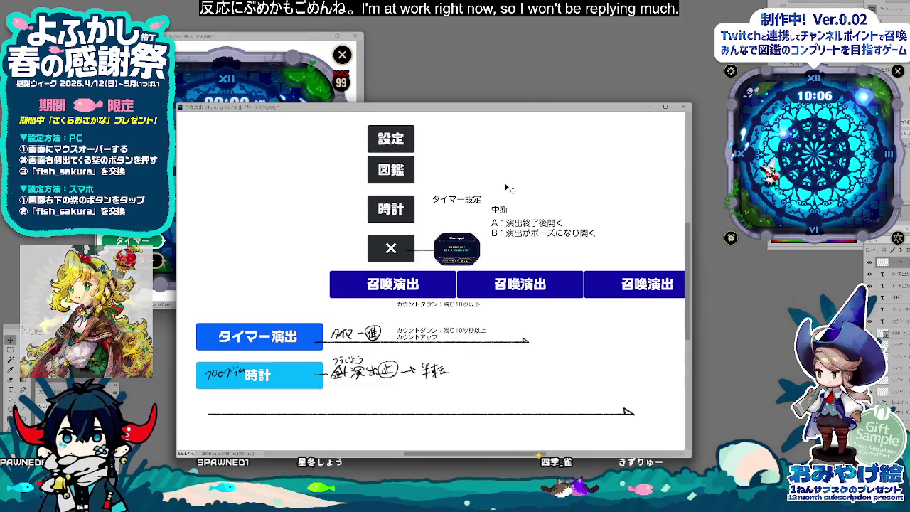
drag(500, 229, 500, 230)
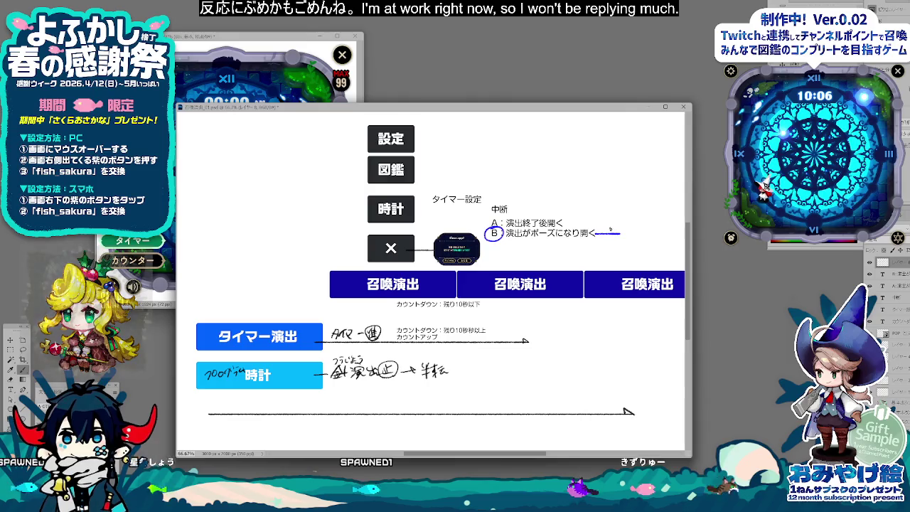
drag(596, 233, 619, 232)
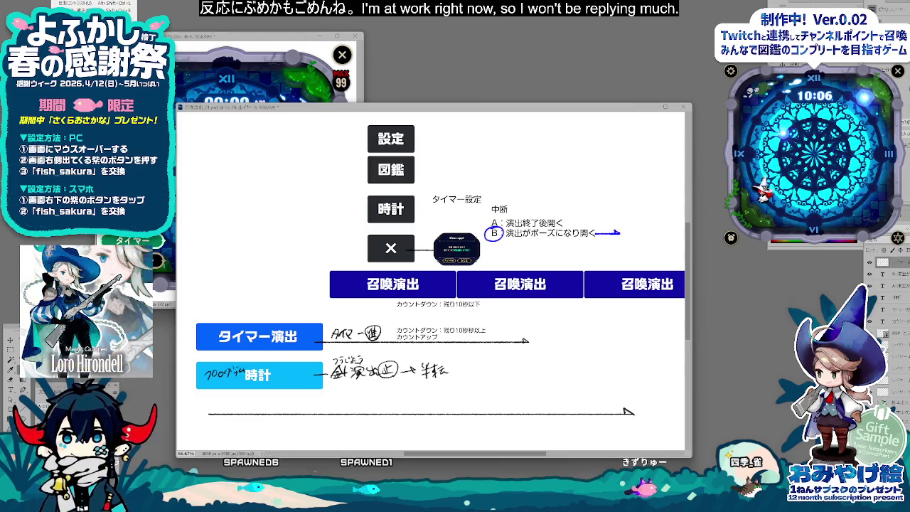
key(ctrl+alt+c)
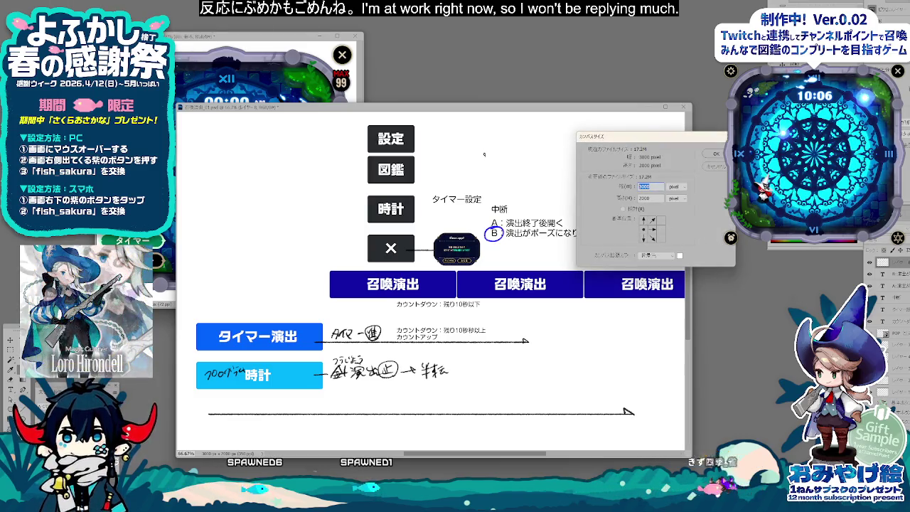
Step: Confirm the Canvas Size change, move the diagram window up-left, and switch to the Brush
key(Return)
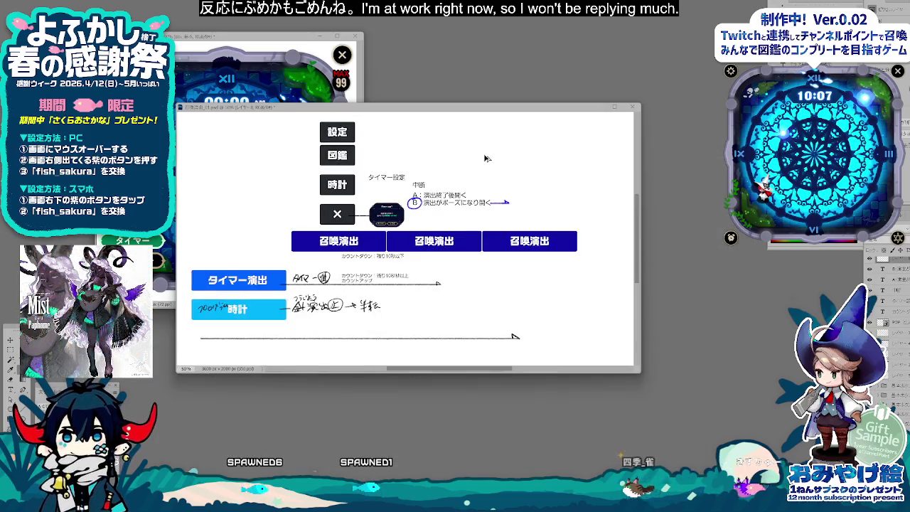
drag(516, 112, 474, 90)
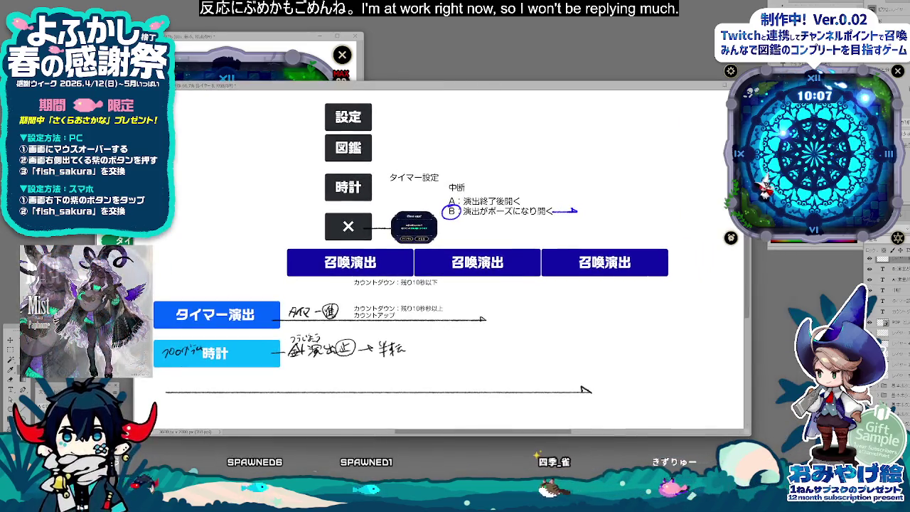
key(b)
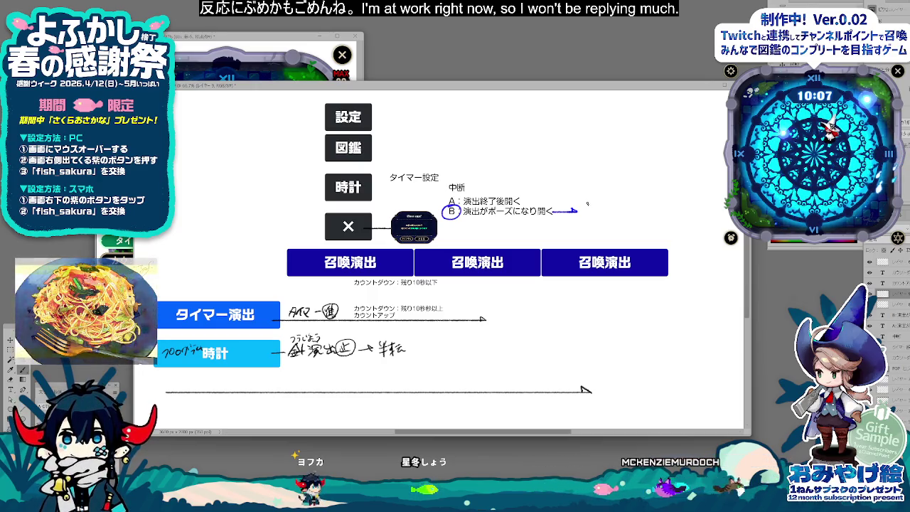
Step: Zoom in and handwrite メイン画面に after option B's arrow
drag(585, 207, 592, 215)
drag(592, 207, 585, 215)
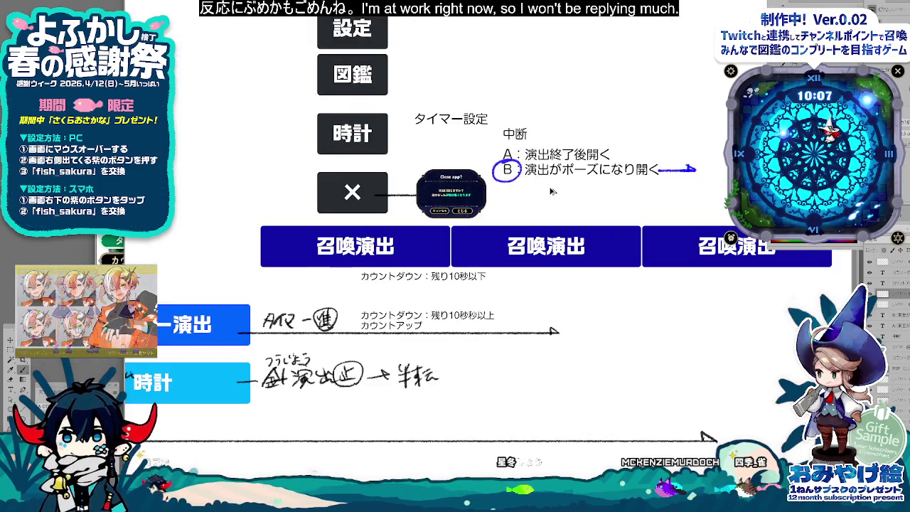
key(ctrl+plus)
mouse_move(712, 156)
mouse_down()
mouse_move(633, 174)
mouse_move(641, 186)
mouse_move(649, 180)
mouse_up()
mouse_move(648, 186)
mouse_down()
mouse_move(672, 172)
mouse_move(660, 186)
mouse_up()
drag(660, 187, 676, 185)
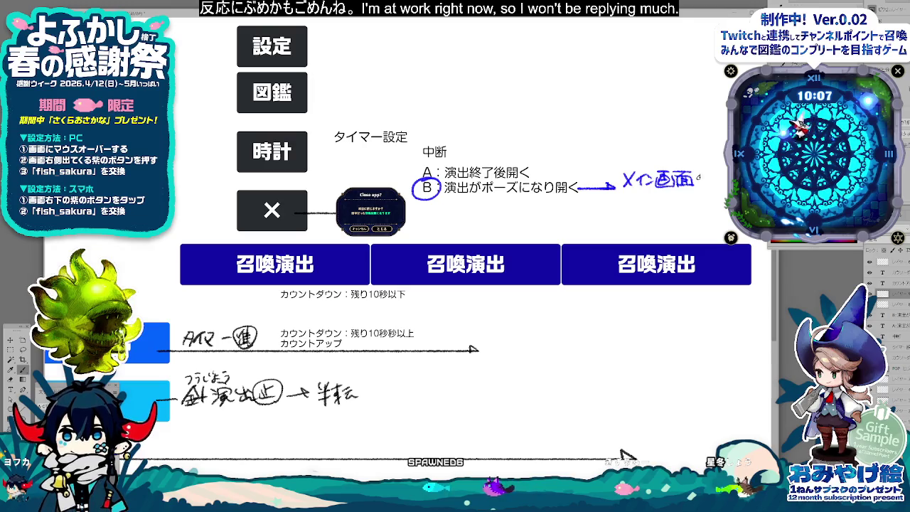
drag(698, 173, 700, 186)
drag(704, 176, 710, 176)
drag(703, 184, 712, 184)
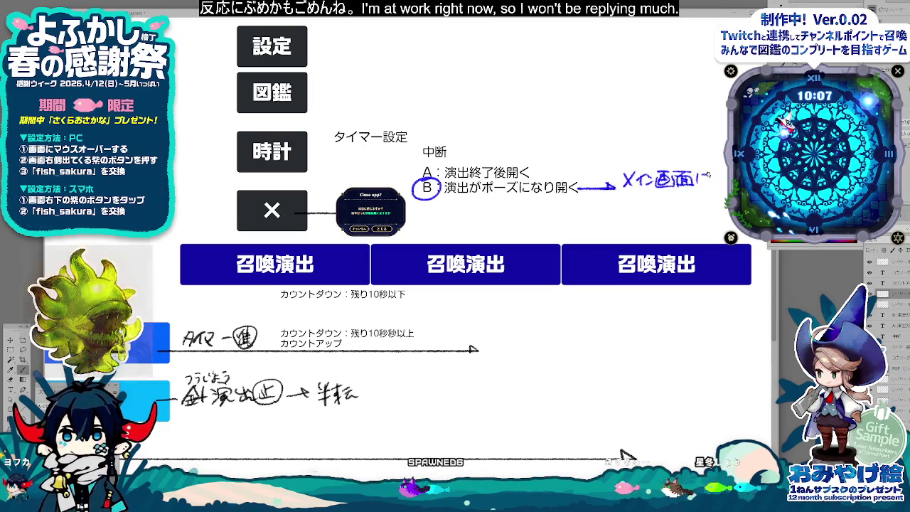
Step: Continue the note with オブジェクトが演出中のため… ending できない, then begin その時
drag(640, 192, 606, 198)
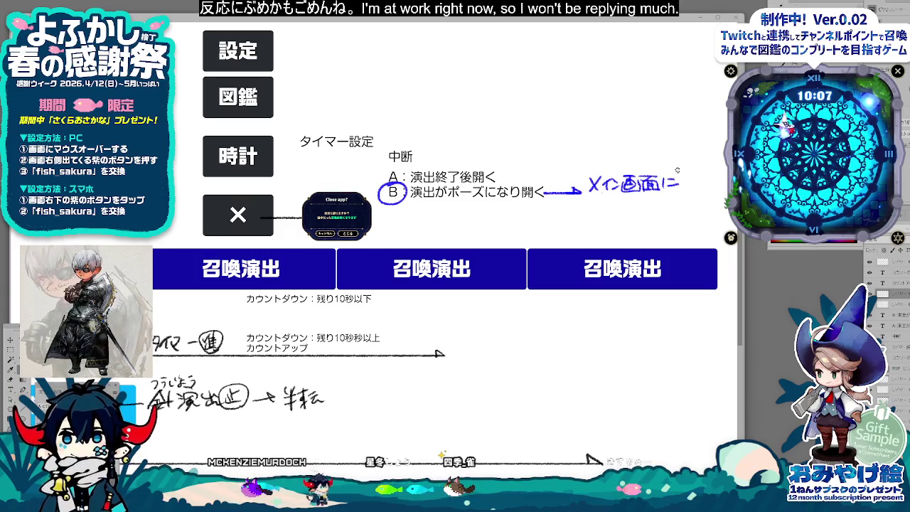
drag(681, 180, 687, 189)
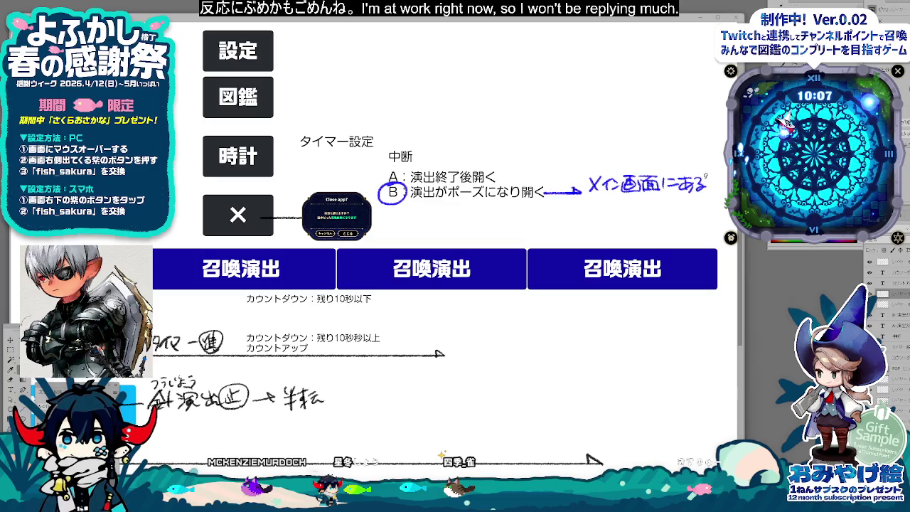
drag(621, 199, 647, 208)
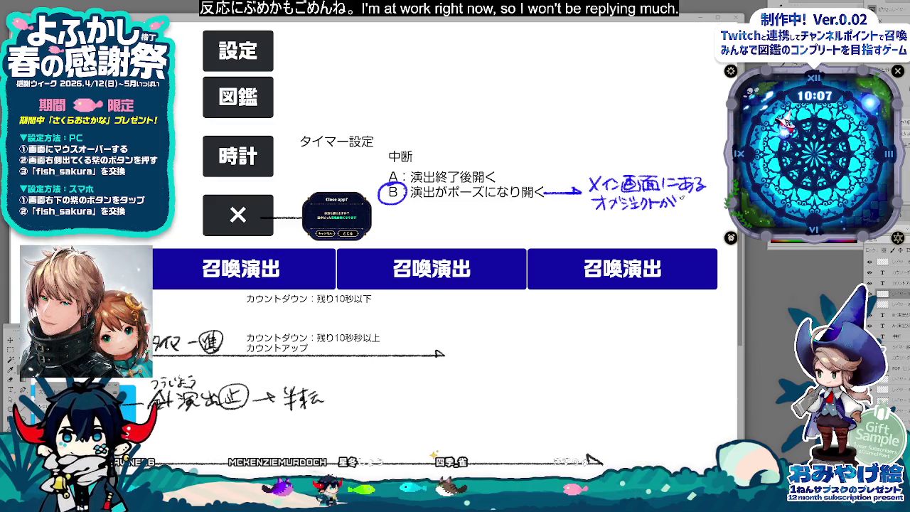
mouse_move(684, 196)
mouse_down()
mouse_move(695, 209)
mouse_move(724, 212)
mouse_up()
drag(598, 218, 612, 223)
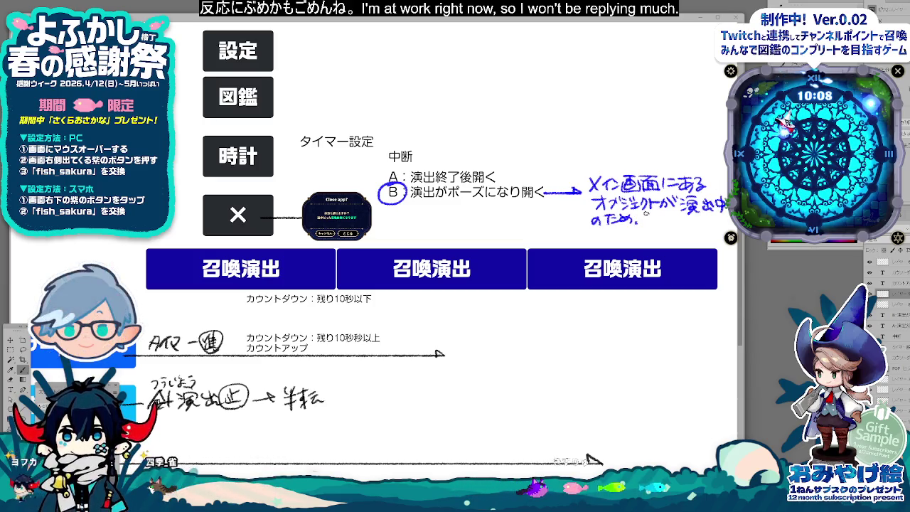
mouse_move(593, 232)
mouse_down()
mouse_move(604, 236)
mouse_move(598, 247)
mouse_up()
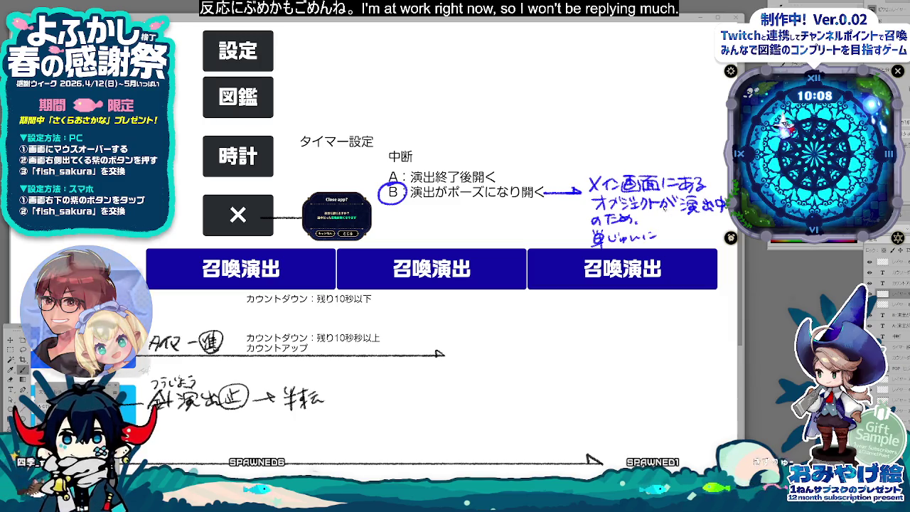
drag(665, 231, 676, 235)
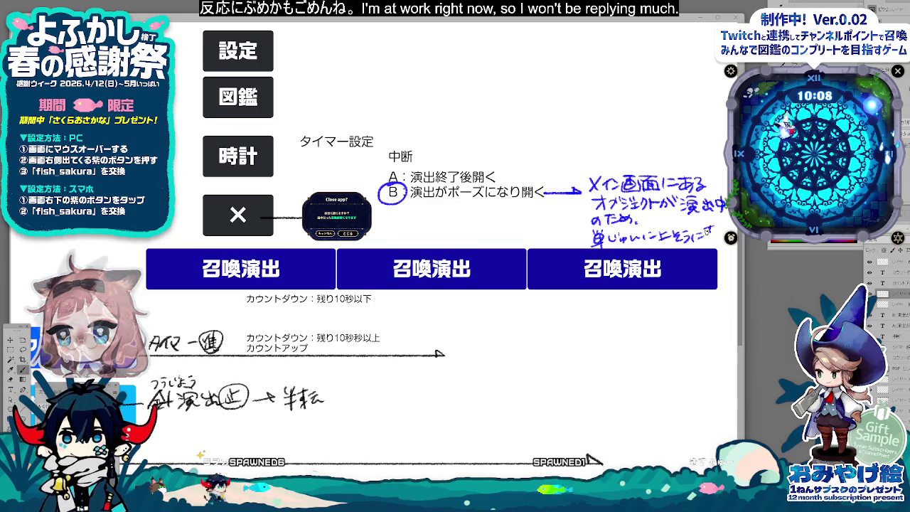
drag(707, 230, 718, 241)
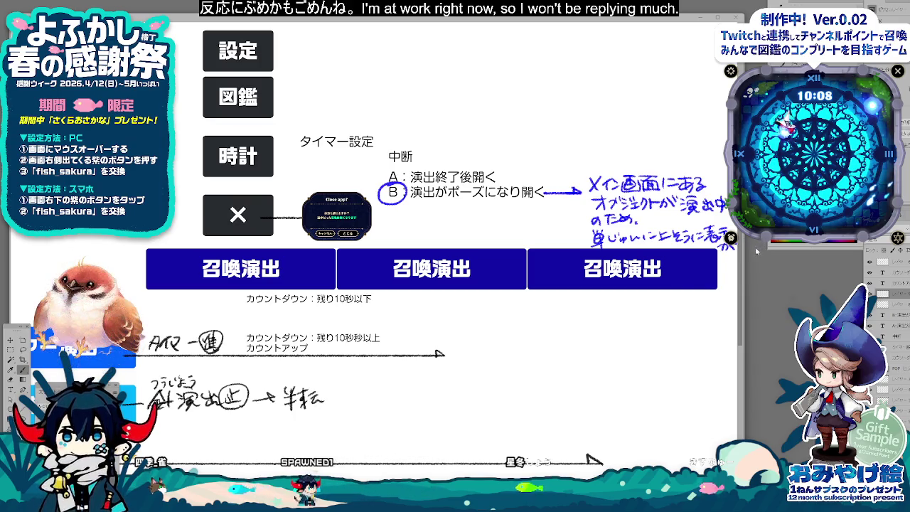
mouse_move(686, 296)
mouse_down()
mouse_move(697, 307)
mouse_move(726, 303)
mouse_up()
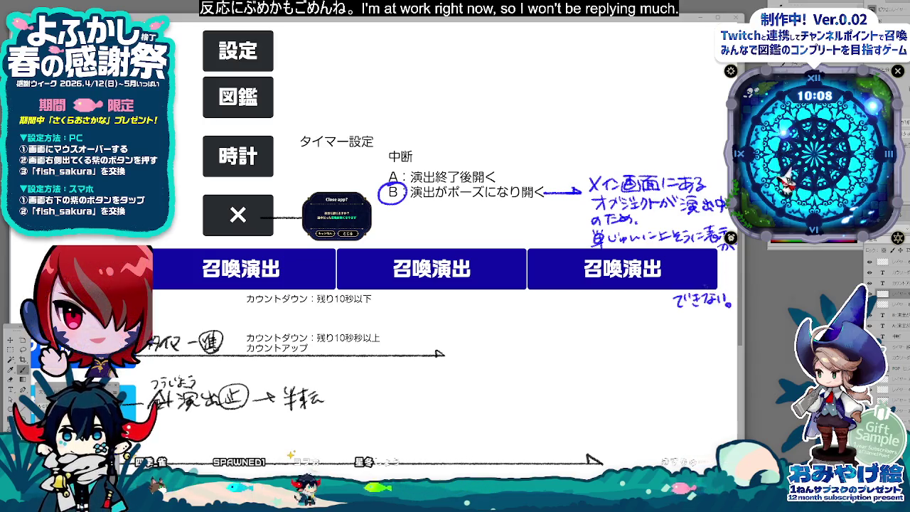
mouse_move(629, 327)
mouse_down()
mouse_move(654, 340)
mouse_move(711, 334)
mouse_up()
Step: Write その時どうなるのか考える and start the line 演出の用意の方が
drag(718, 324, 721, 334)
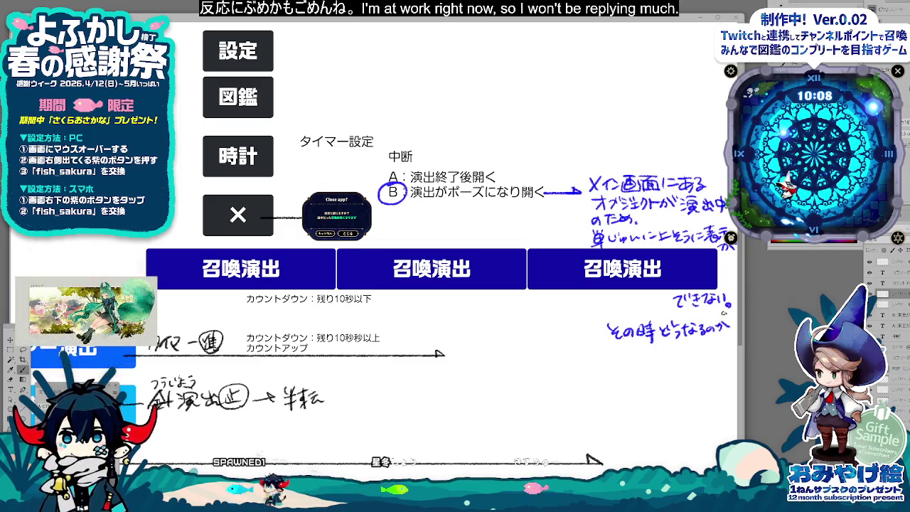
mouse_move(626, 351)
mouse_down()
mouse_move(631, 363)
mouse_move(656, 362)
mouse_up()
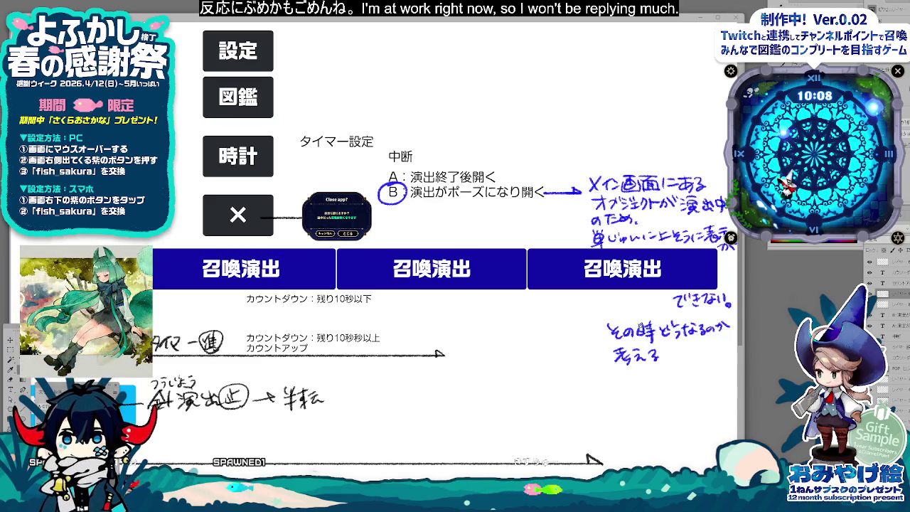
drag(613, 374, 625, 373)
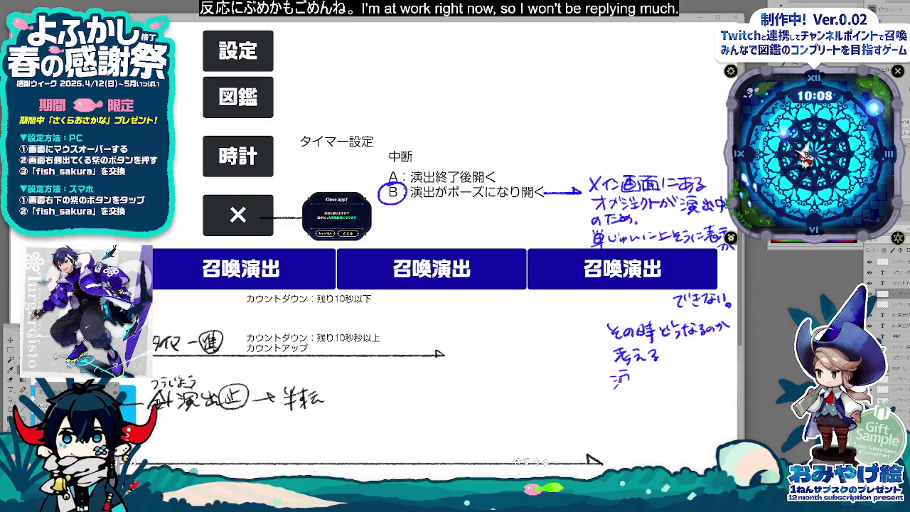
mouse_move(637, 376)
mouse_down()
mouse_move(643, 387)
mouse_move(662, 379)
mouse_up()
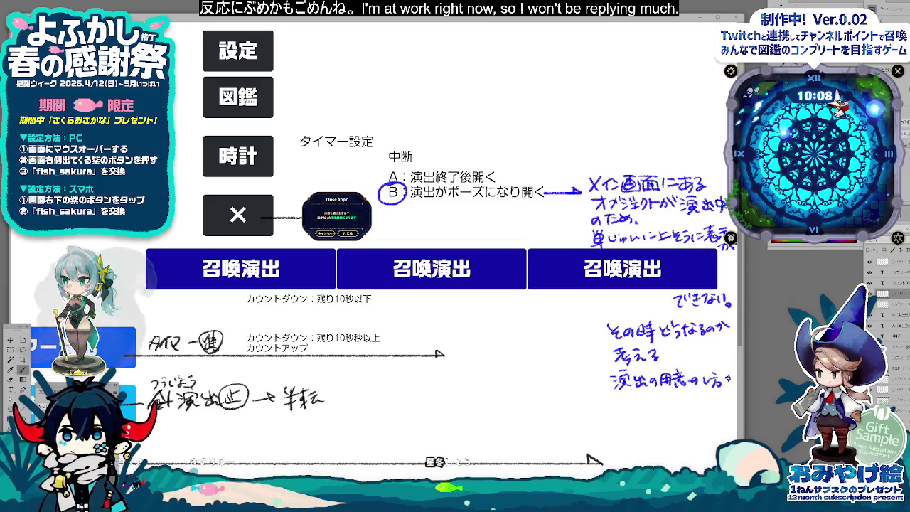
drag(729, 369, 731, 373)
drag(732, 368, 734, 373)
Step: Add 変わ and 見た目 to the note, undoing the stray strokes
drag(619, 402, 673, 404)
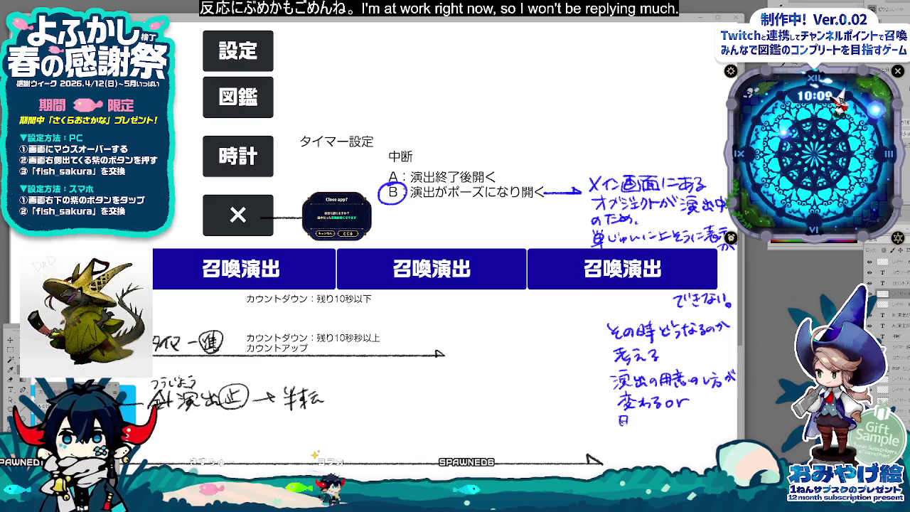
drag(630, 418, 640, 417)
mouse_move(635, 414)
mouse_down()
mouse_move(632, 429)
mouse_move(645, 427)
mouse_up()
drag(647, 416, 656, 428)
drag(650, 422, 655, 422)
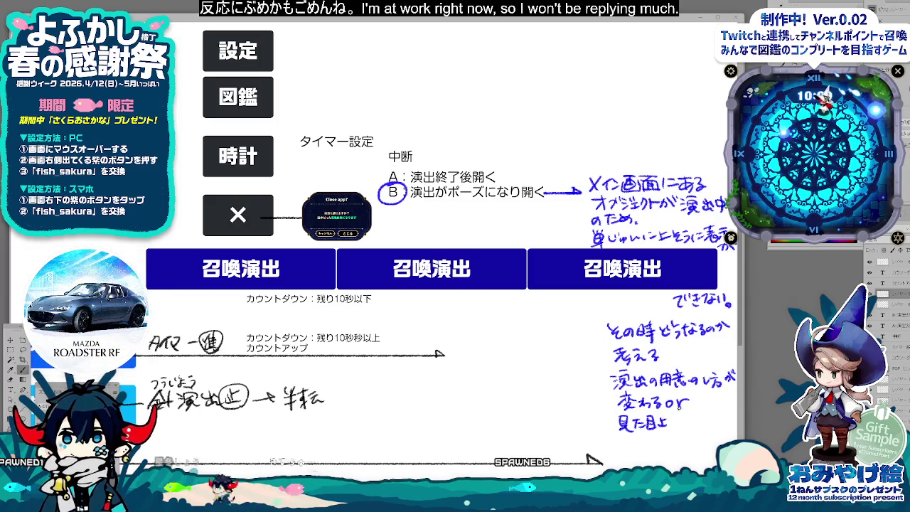
key(ctrl+z)
key(ctrl+z)
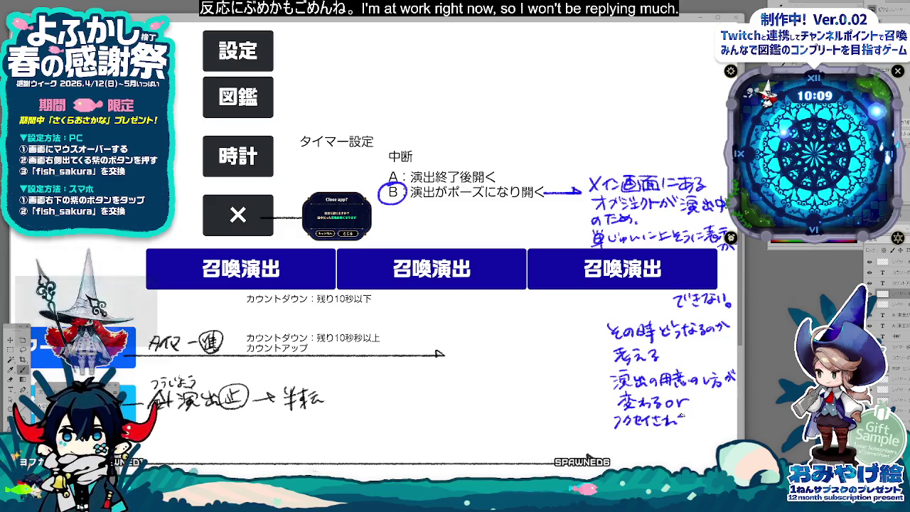
Step: Finish the duplicated-screen line ending どが, mark a circled ② and draw an arrow under だから
drag(643, 417, 727, 424)
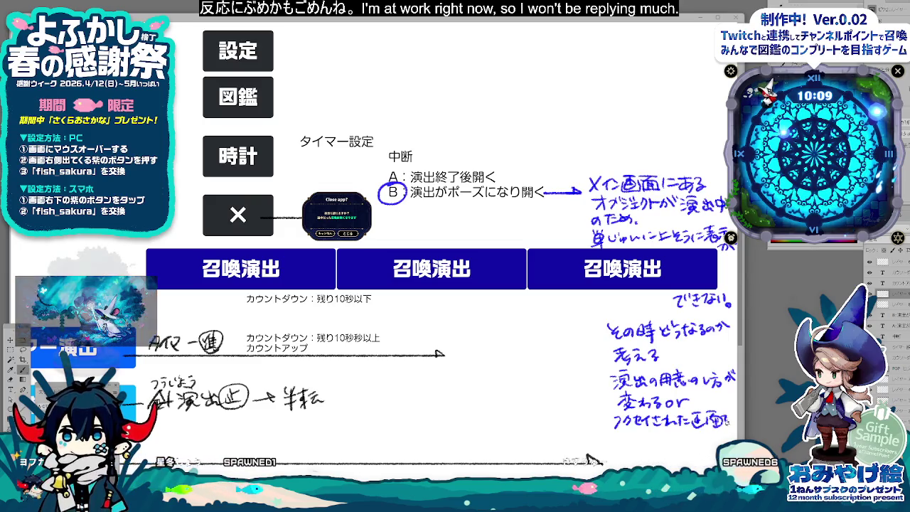
drag(622, 436, 629, 444)
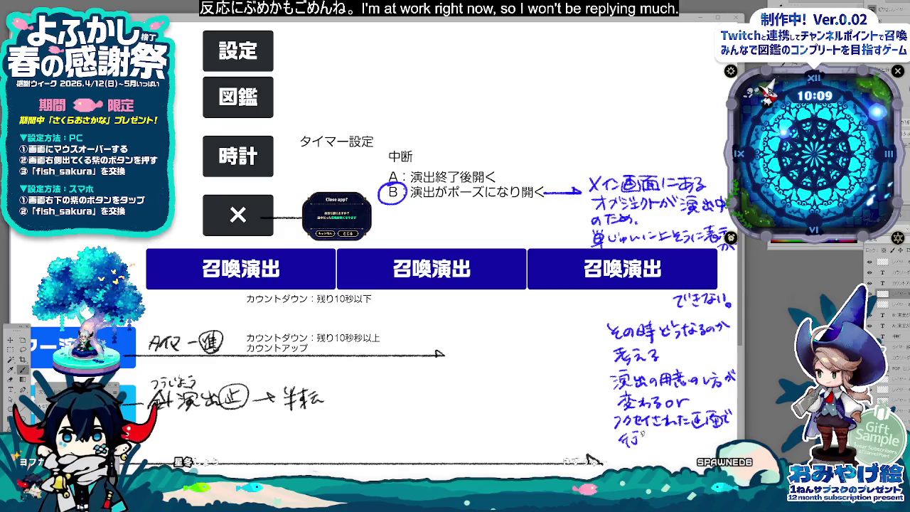
mouse_move(671, 432)
mouse_down()
mouse_move(680, 442)
mouse_move(733, 441)
mouse_up()
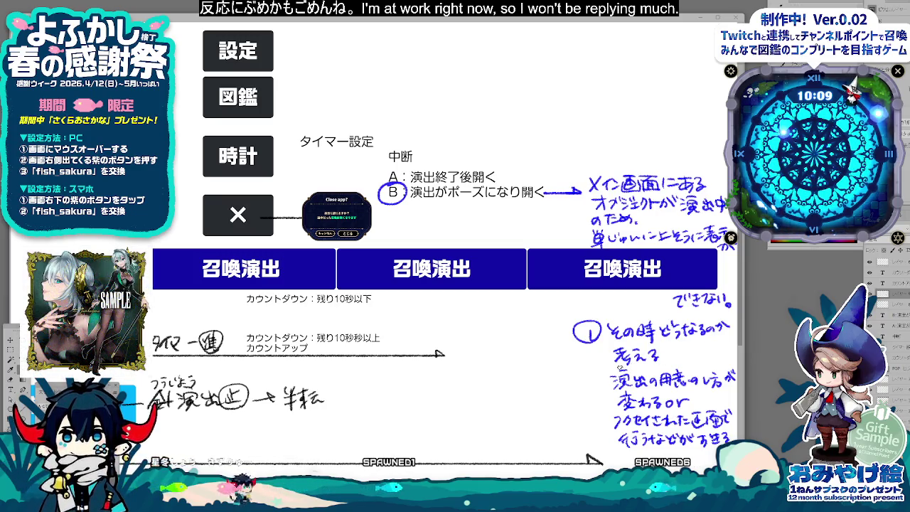
mouse_move(587, 378)
mouse_down()
mouse_move(598, 390)
mouse_move(589, 372)
mouse_up()
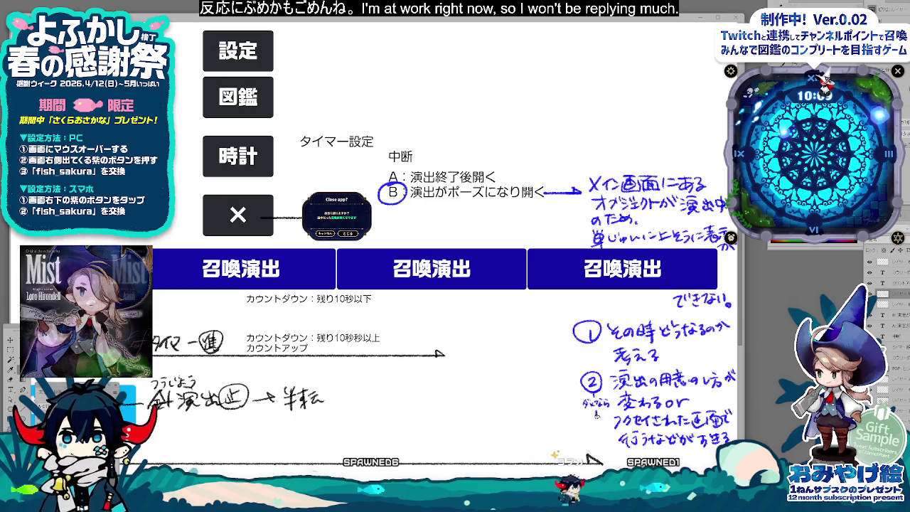
drag(595, 409, 593, 439)
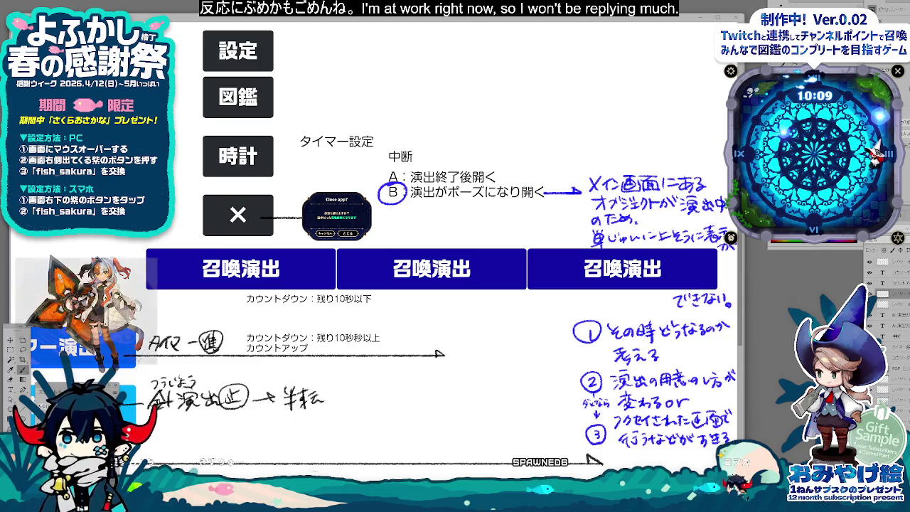
Step: Scroll the canvas, select then deselect the タイマー設定 text, and shrink the diagram into a floating window
scroll(441, 249, down, 1)
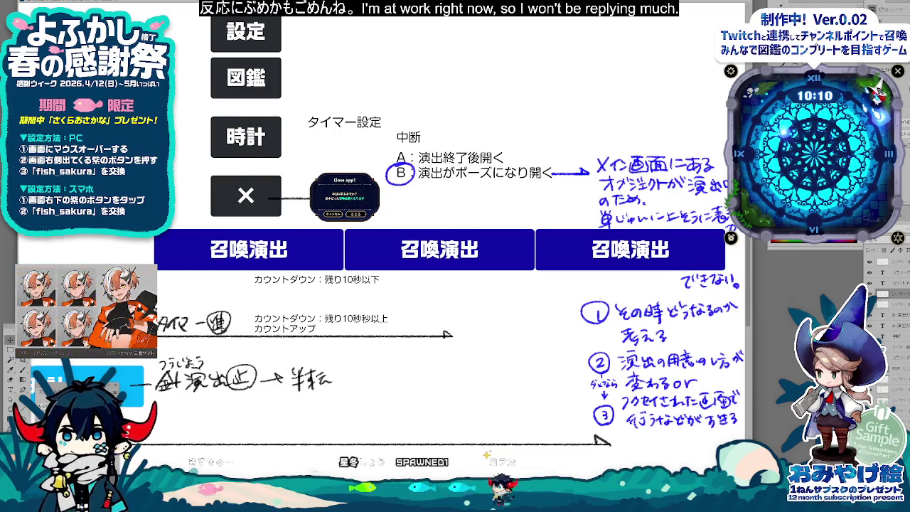
scroll(448, 284, up, 1)
scroll(448, 284, up, 5)
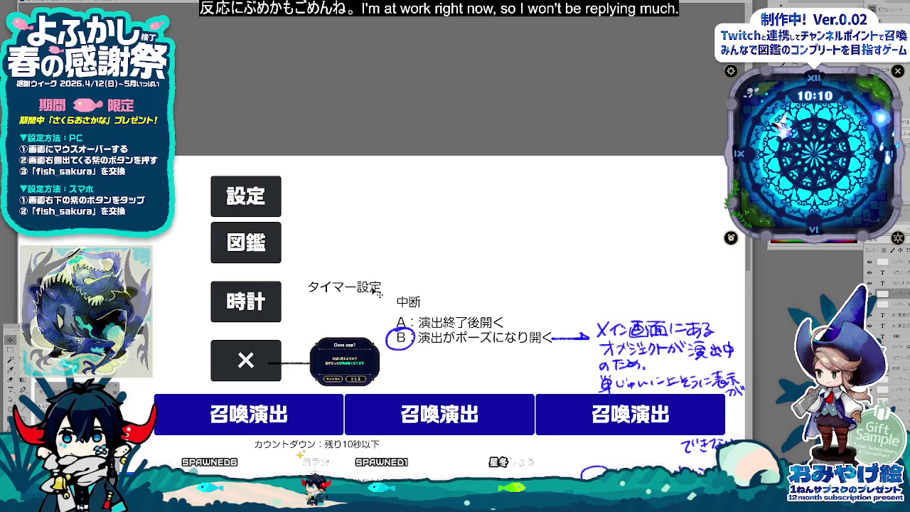
click(350, 290)
click(383, 293)
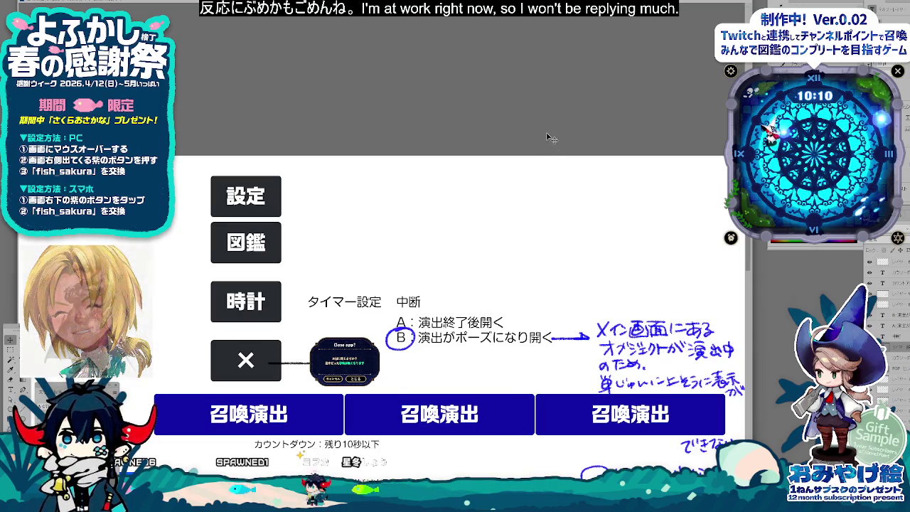
key(ctrl+minus)
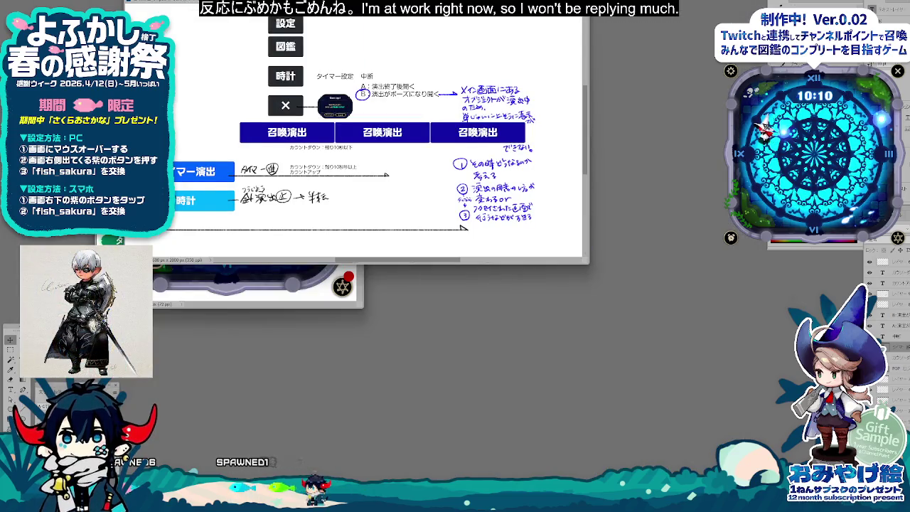
Step: Show the game-screen mockup at 100% beside the diagram, select its カウンター button, then edit the label beside 図鑑
drag(405, 2, 515, 199)
drag(267, 38, 374, 30)
key(ctrl+1)
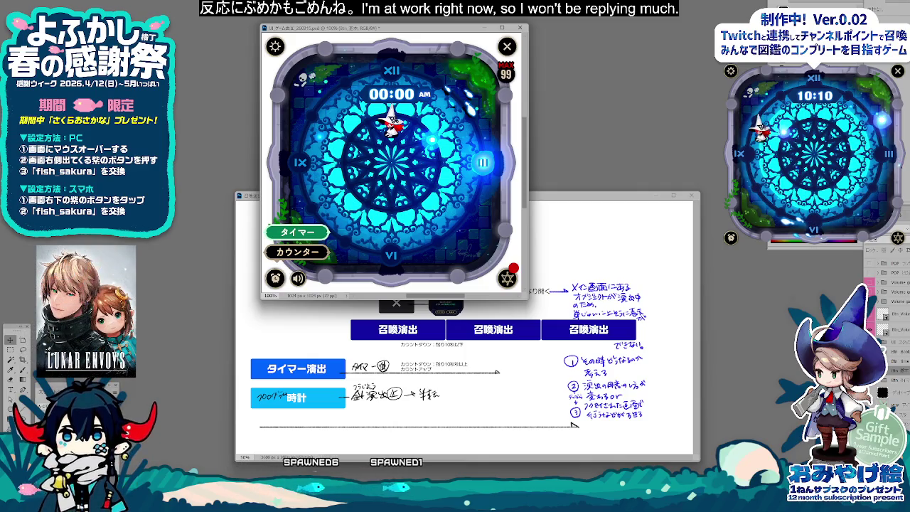
click(315, 254)
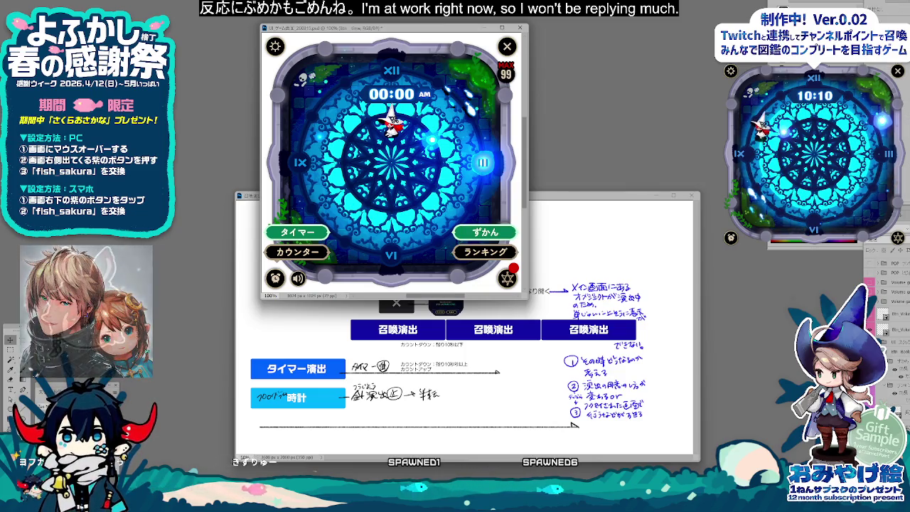
click(528, 194)
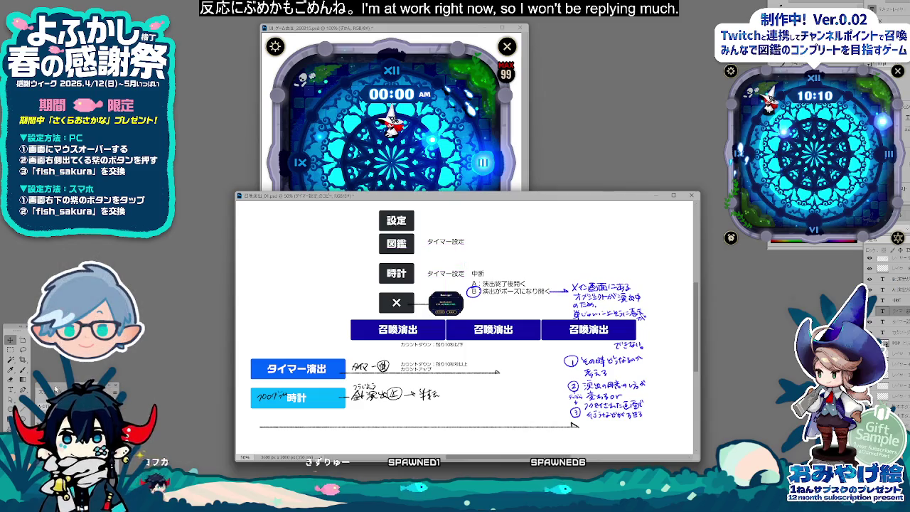
double_click(446, 242)
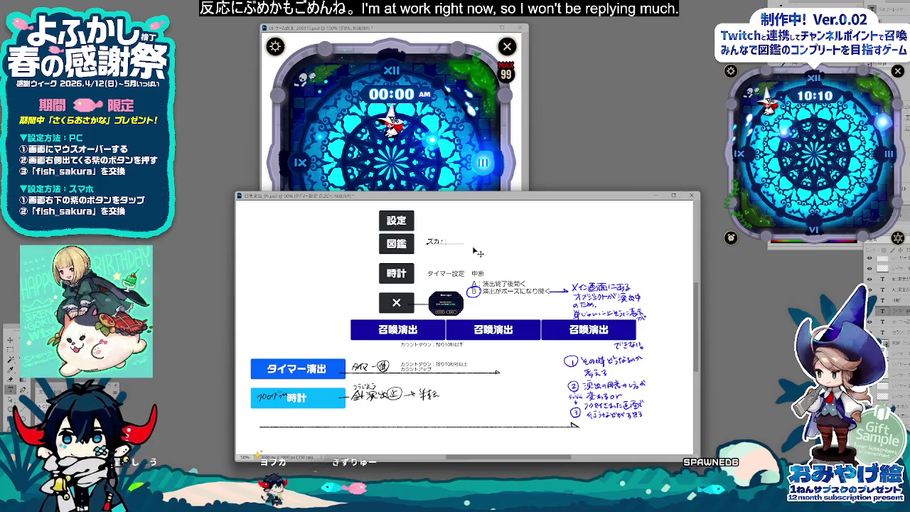
Step: Retype the 図鑑 label as ずかん and ランキング on two lines, commit, and zoom to 66.7%
text(かん)
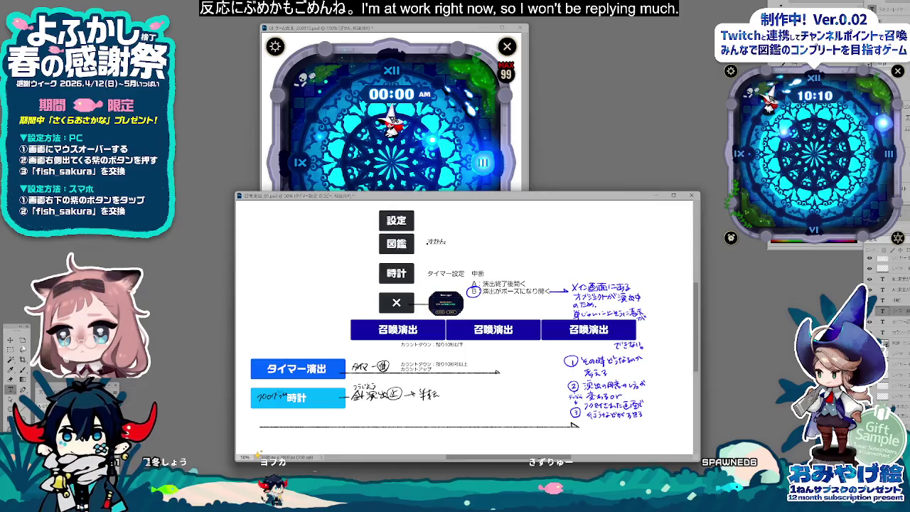
key(Return)
text(ずかん)
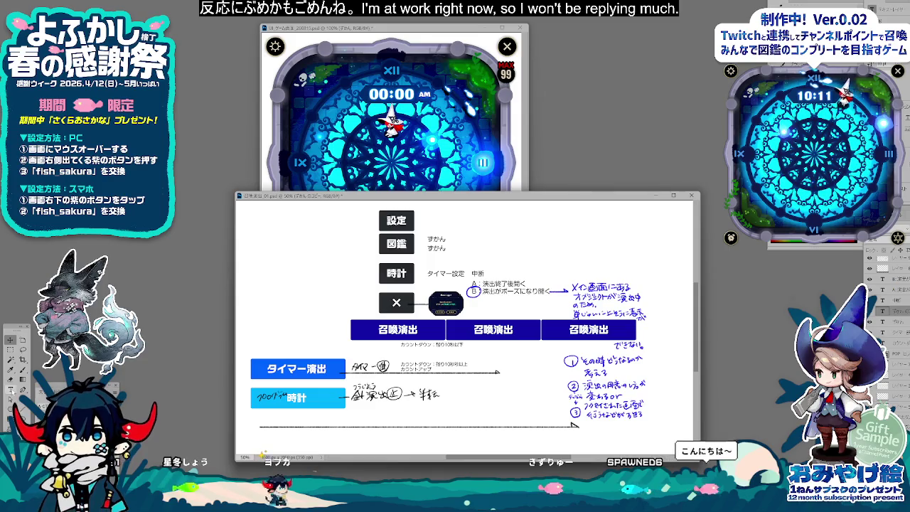
drag(427, 248, 461, 255)
text(コレクション)
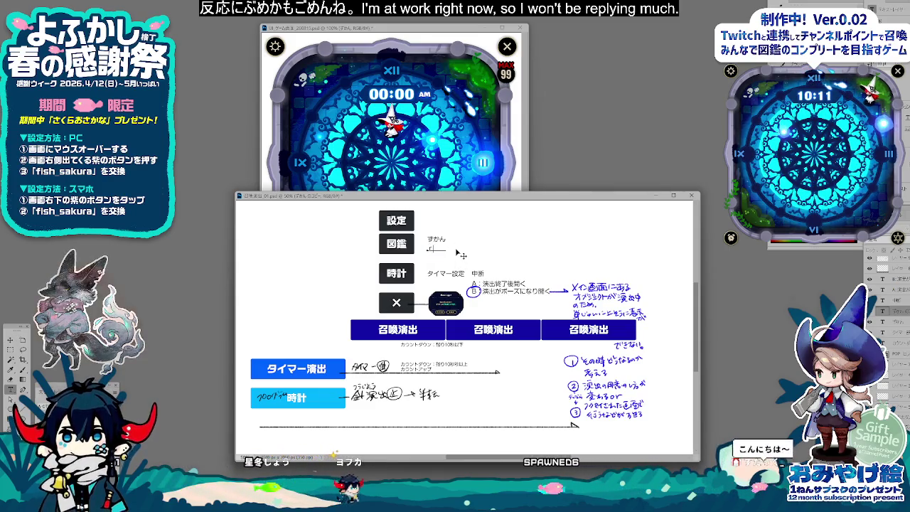
text(ランキング)
click(10, 340)
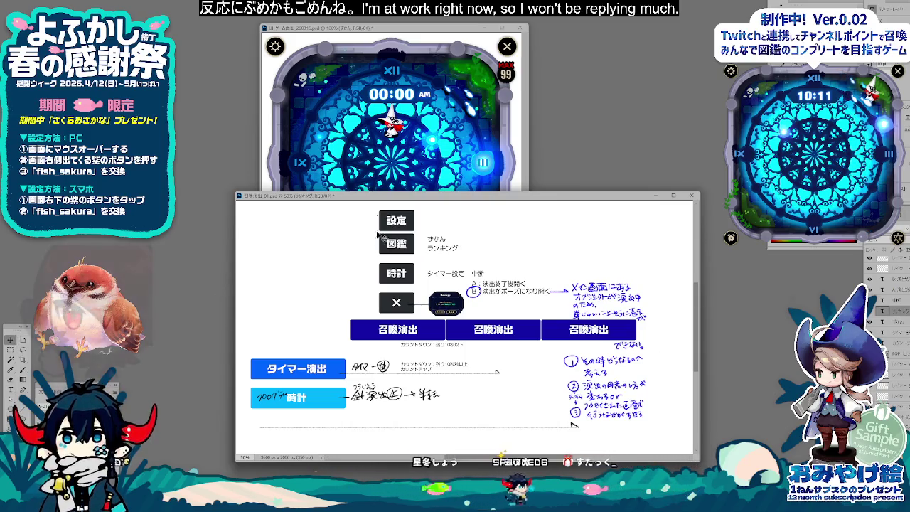
drag(481, 196, 471, 194)
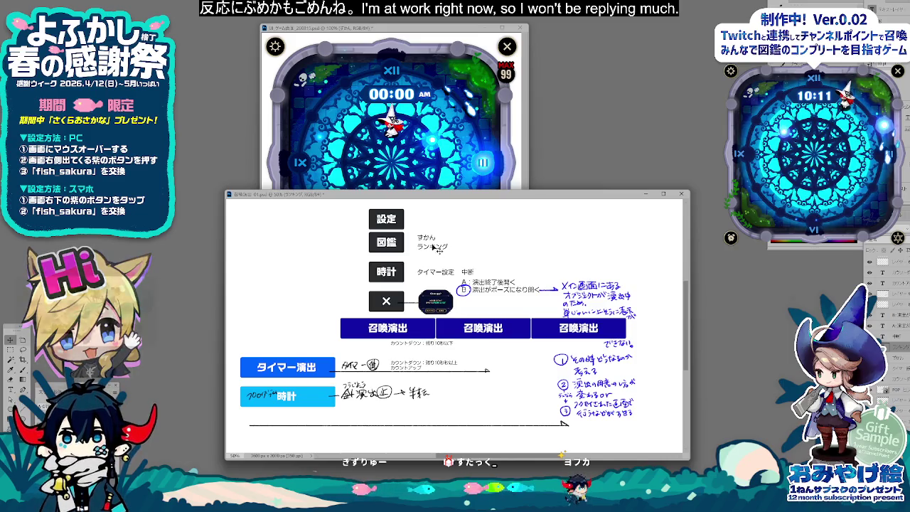
key(ctrl+plus)
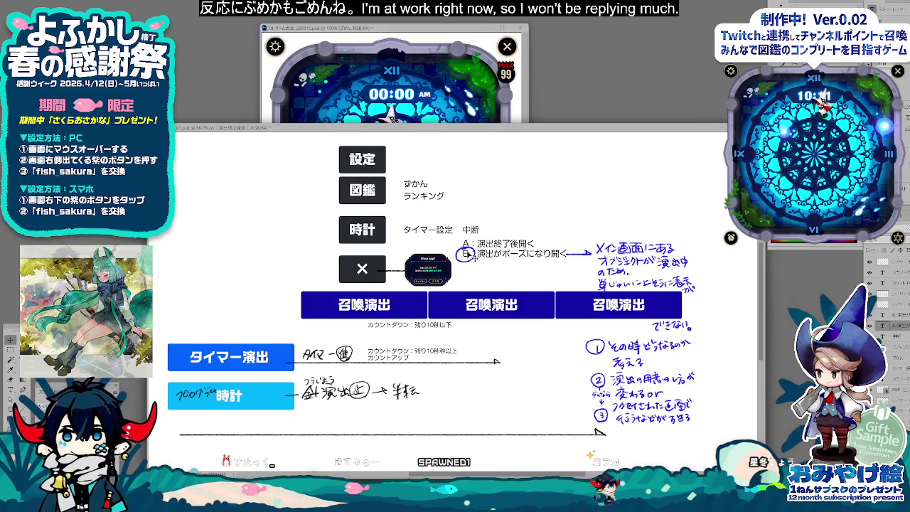
Step: Alt-drag a copy of the A/B options up beside 図鑑, drop it, and bring the mockup forward
drag(516, 258, 516, 188)
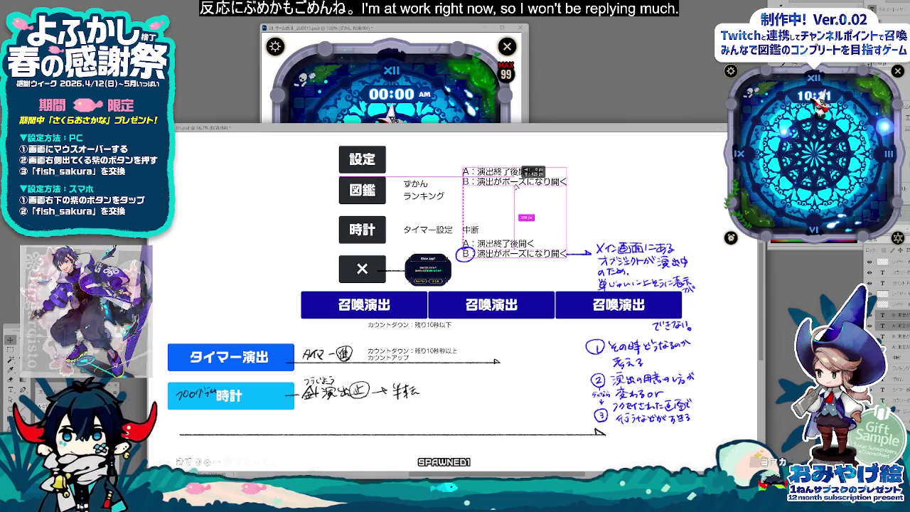
key(ctrl+d)
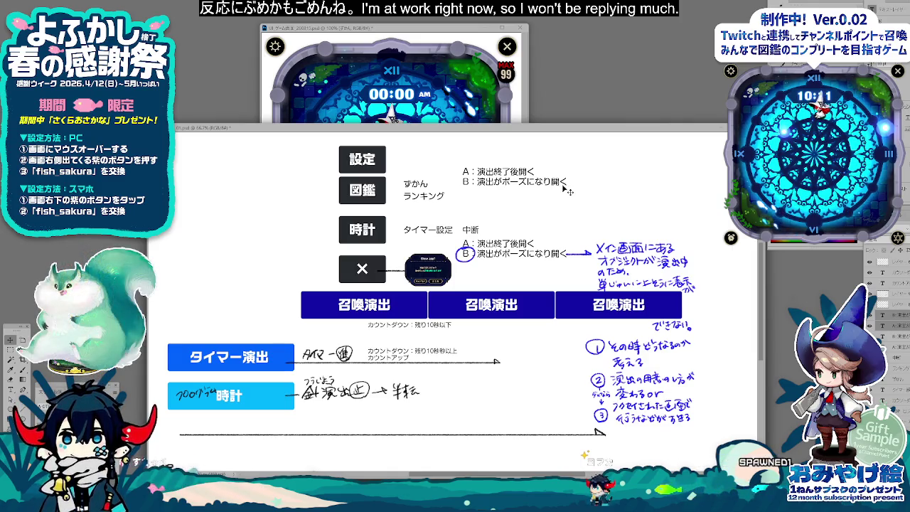
drag(554, 130, 539, 94)
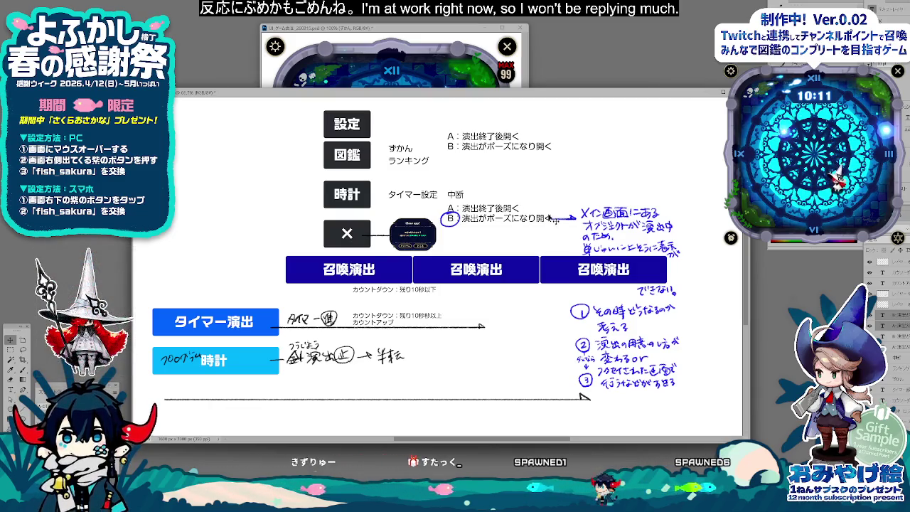
click(451, 78)
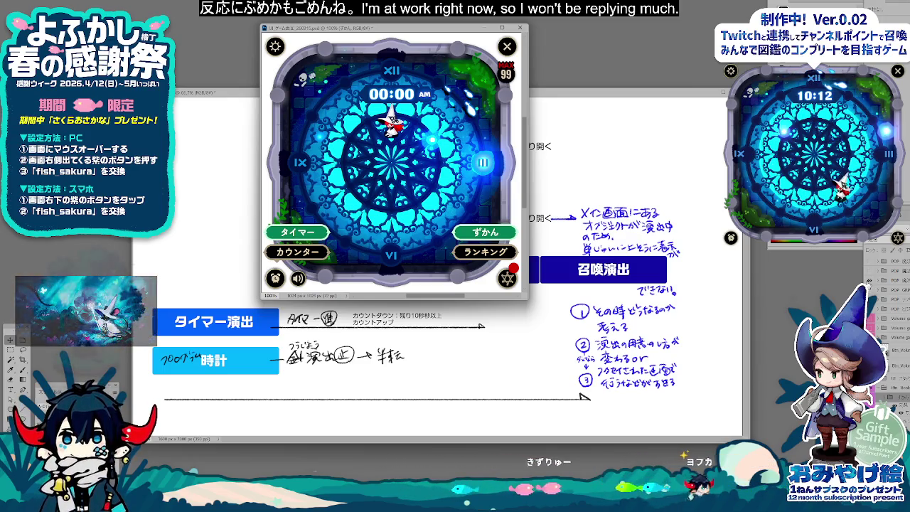
Step: Preview the mockup's ずかん collection screen, then switch back to the diagram with Ctrl+Tab
click(486, 231)
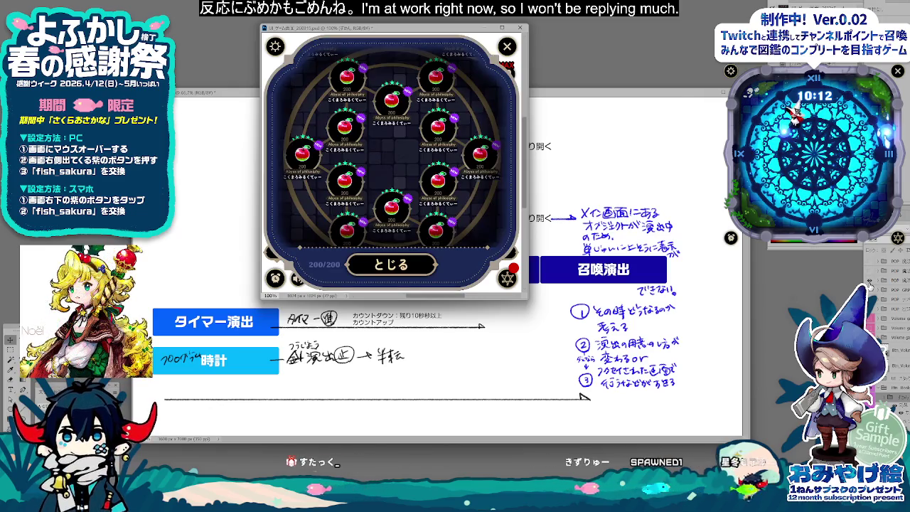
key(ctrl+Tab)
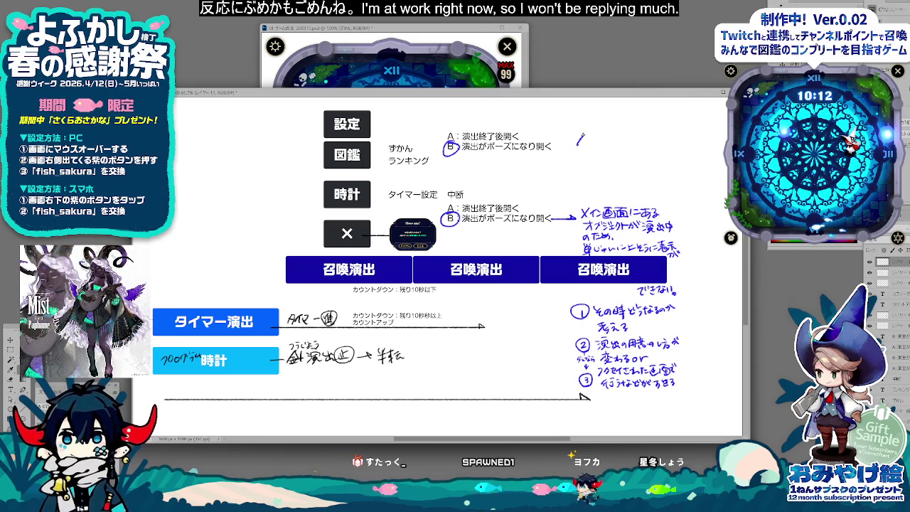
Step: Handwrite ・今スタックされている召喚と and a second bullet ・再生中の召喚 beside the 図鑑 options
drag(588, 139, 620, 149)
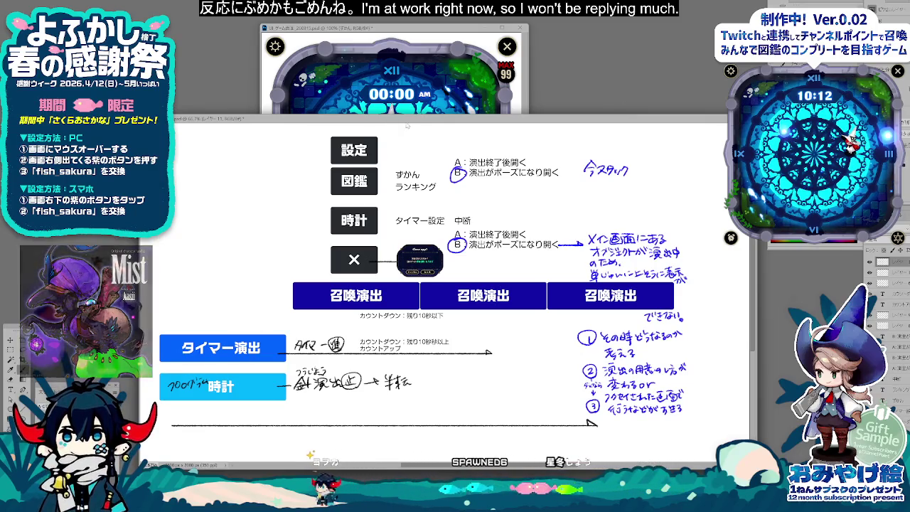
drag(408, 123, 396, 109)
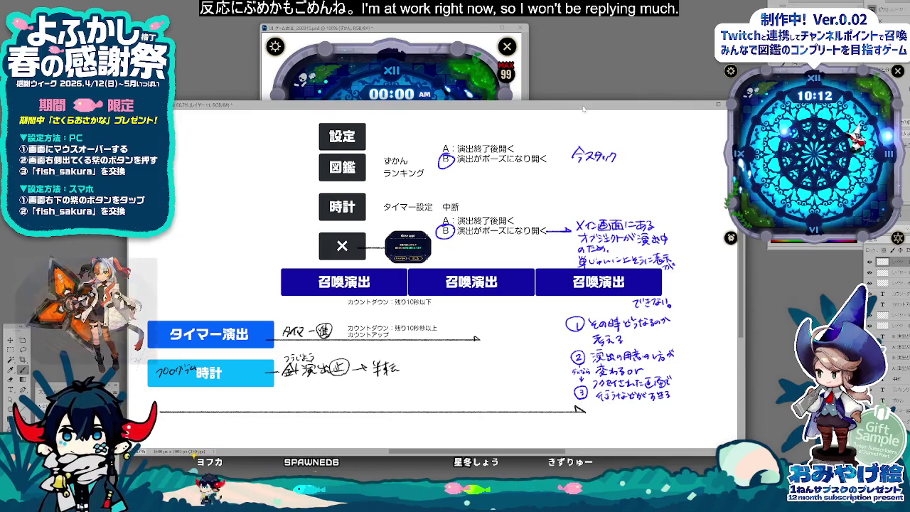
drag(584, 108, 584, 103)
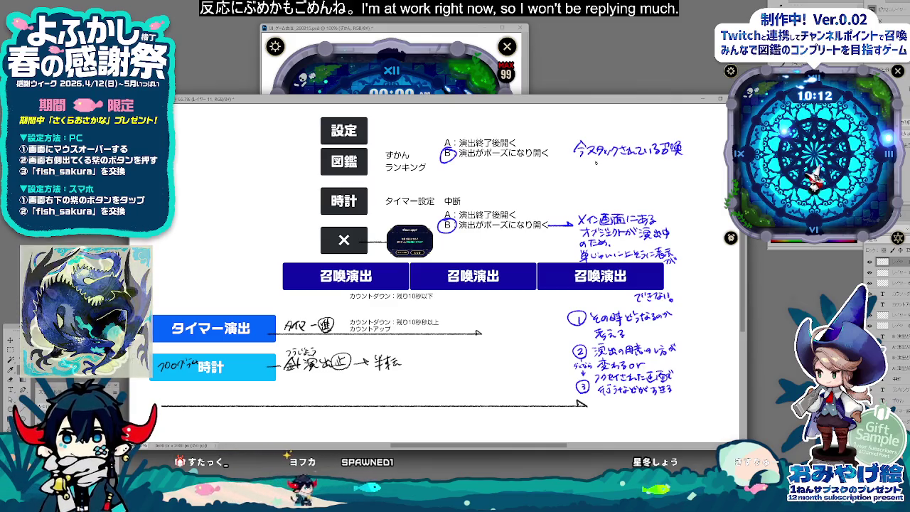
drag(686, 144, 692, 152)
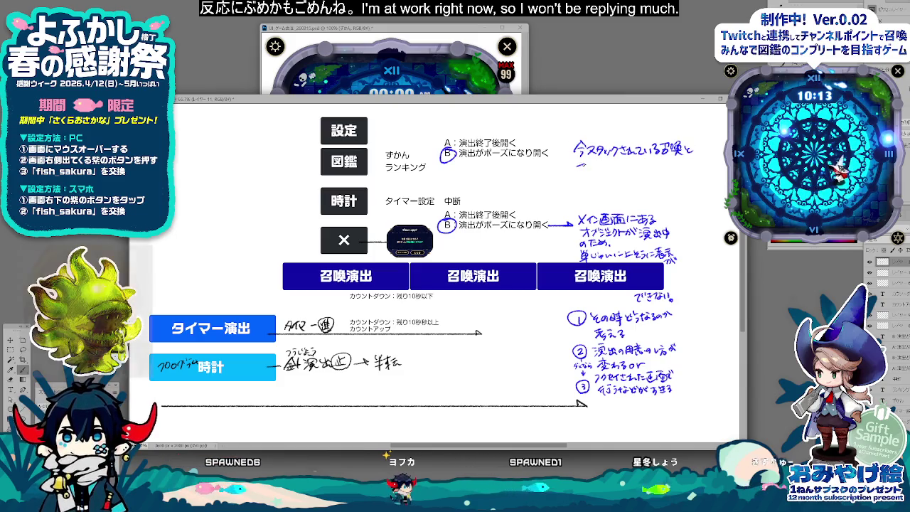
drag(578, 165, 590, 175)
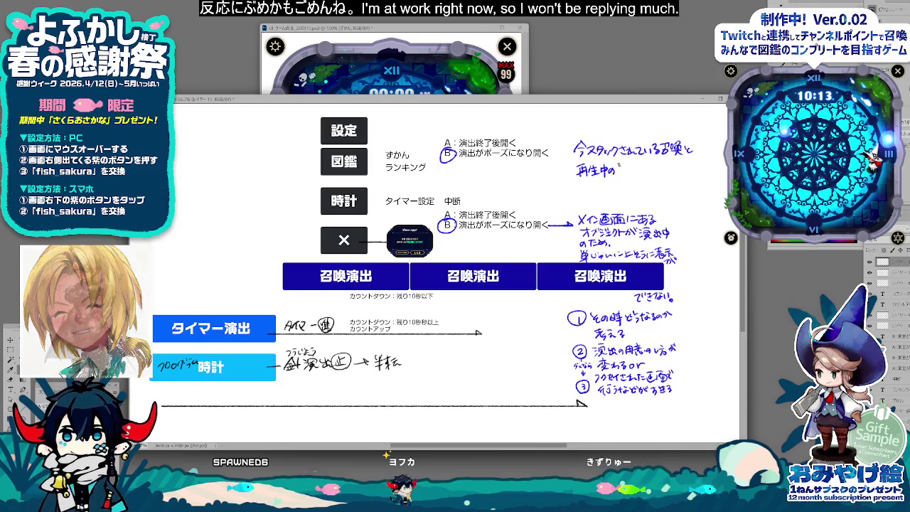
drag(625, 163, 634, 172)
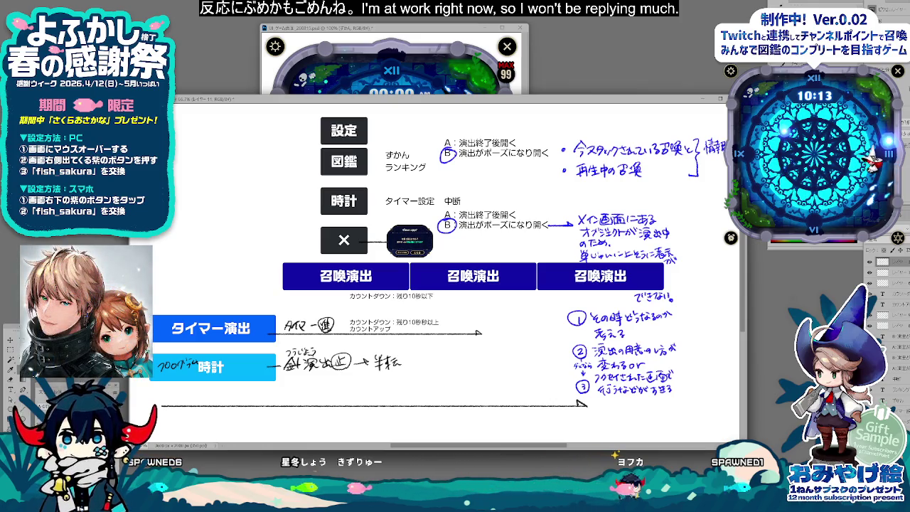
Step: Handwrite 時点 in the blue side note beside the brace and shift the diagram window
drag(708, 171, 713, 175)
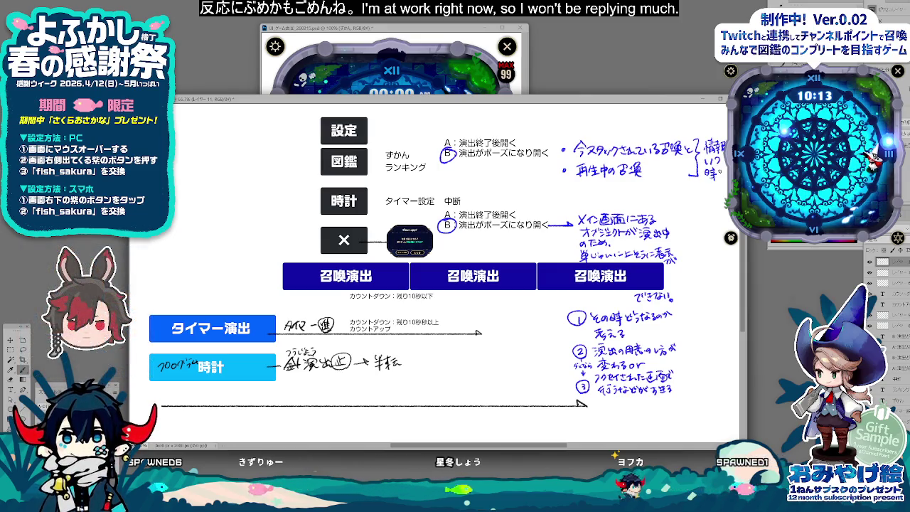
drag(716, 169, 724, 207)
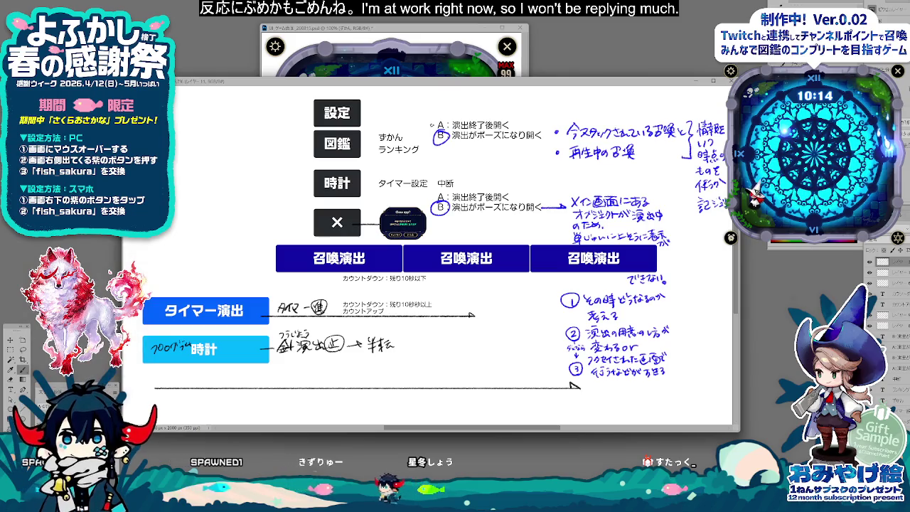
drag(425, 85, 441, 108)
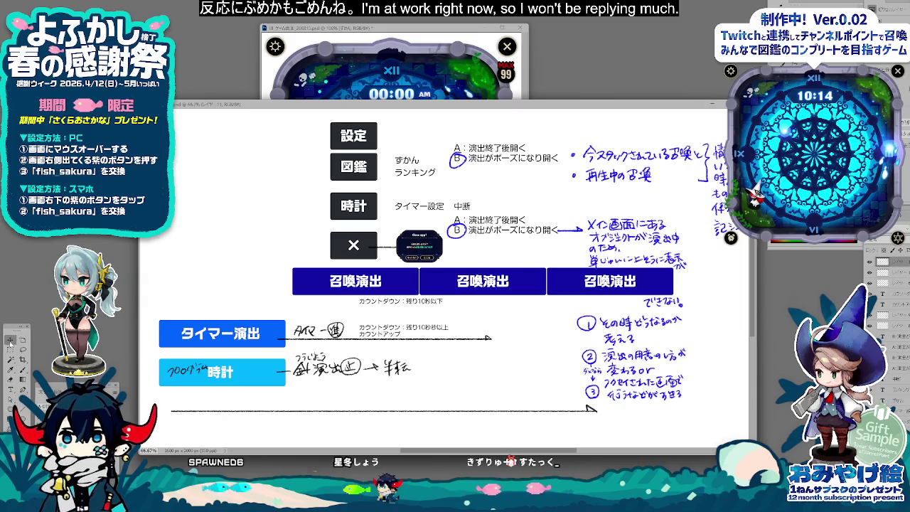
Step: Check the canvas size without changing it and enlarge the diagram window upward
key(v)
key(ctrl+alt+c)
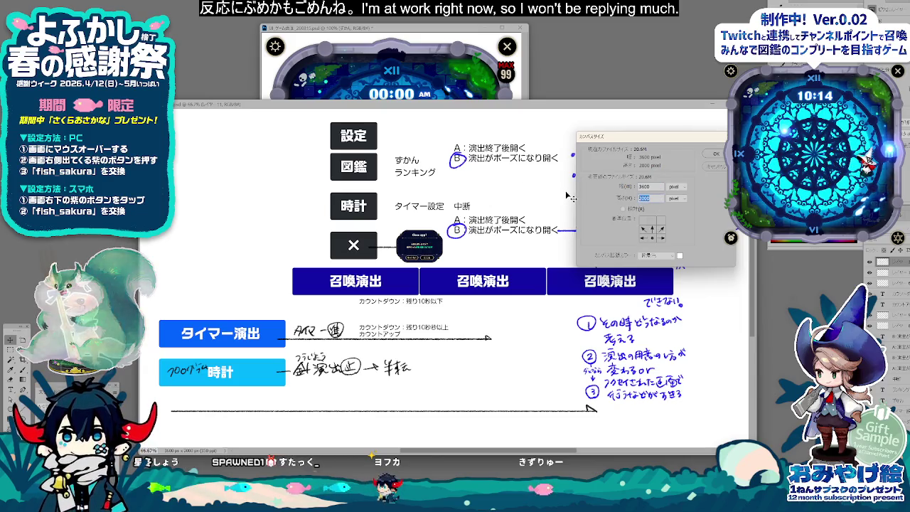
key(Escape)
scroll(567, 195, up, 2)
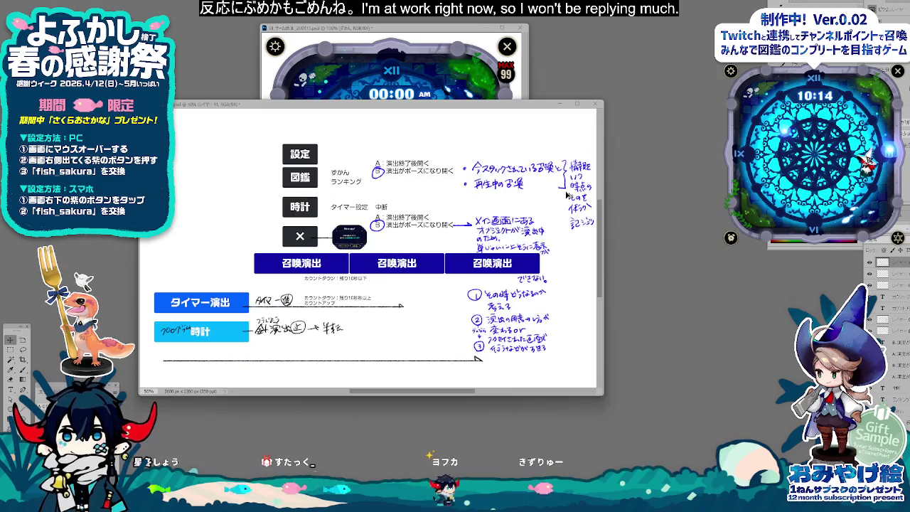
drag(537, 102, 541, 74)
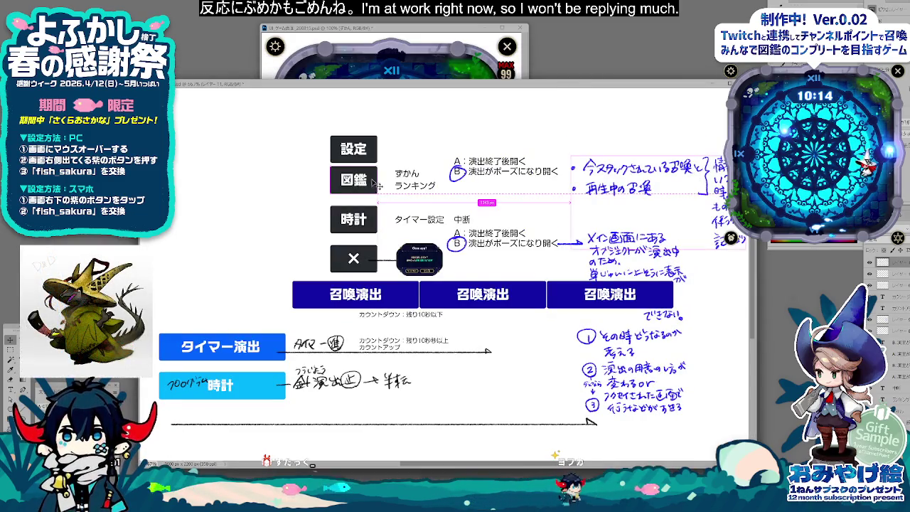
Step: Move the 設定 button slightly up and bring the ゲーム画面 mockup forward
click(371, 158)
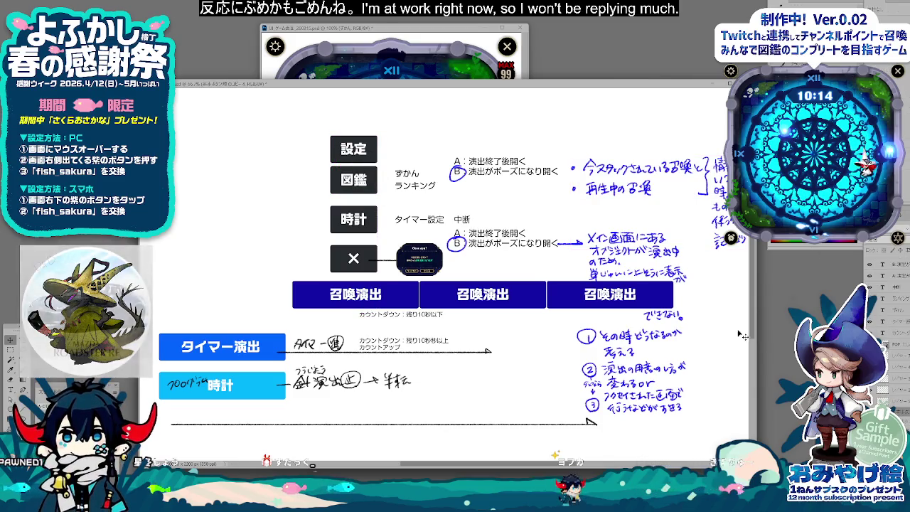
drag(466, 207, 466, 195)
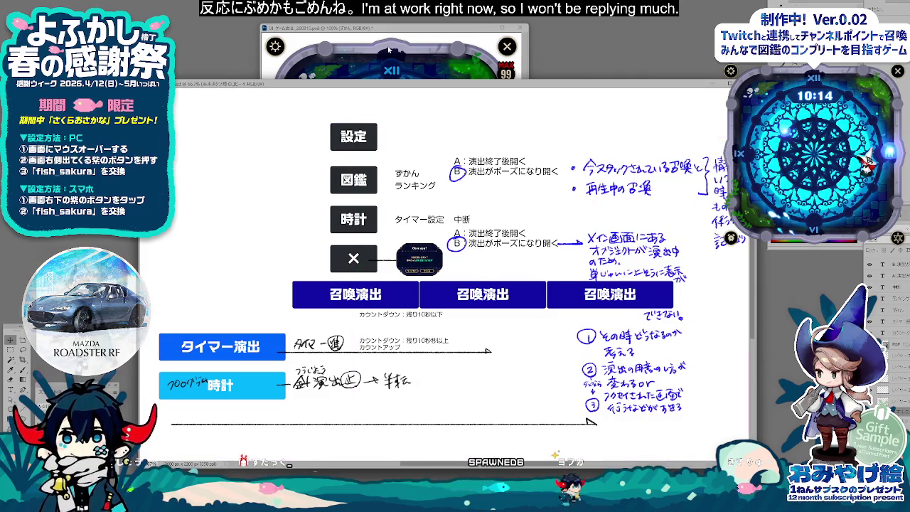
key(ctrl+Tab)
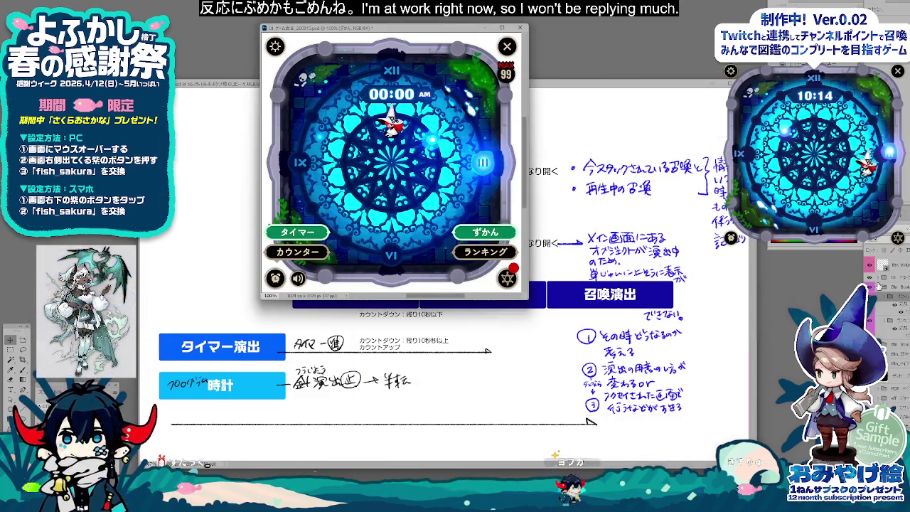
Step: Show the mockup's ずかん collection page (200/200) and move its window up-right
click(879, 291)
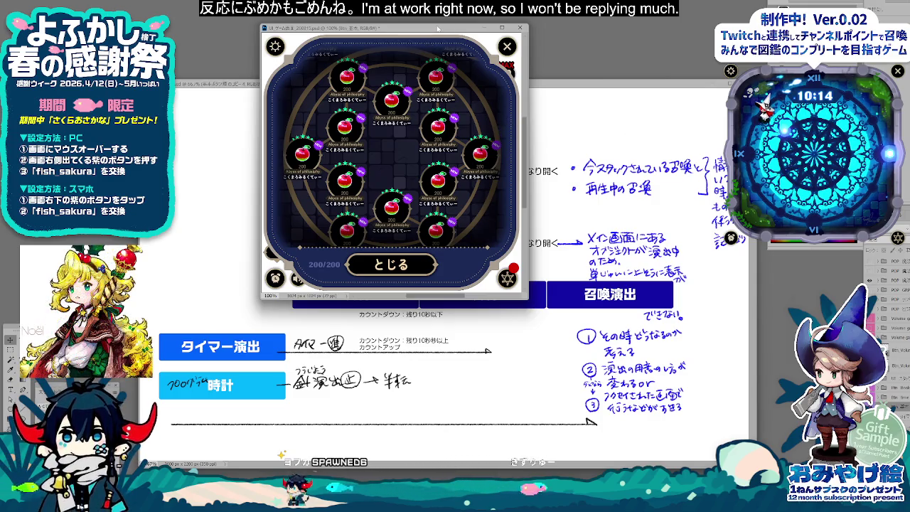
drag(438, 28, 477, 6)
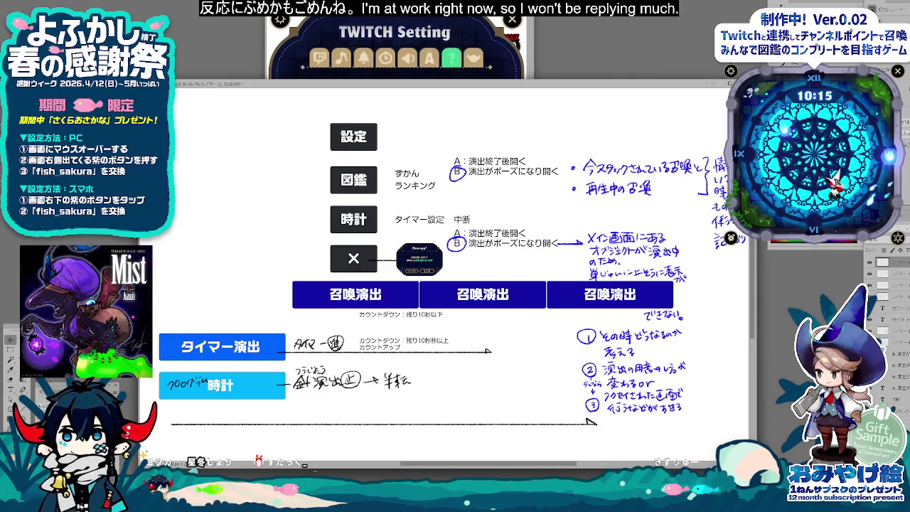
Step: Sketch a brush arrow from the 設定 box with 開く written beside it
key(p)
mouse_move(375, 131)
mouse_down()
mouse_move(400, 120)
mouse_move(397, 126)
mouse_up()
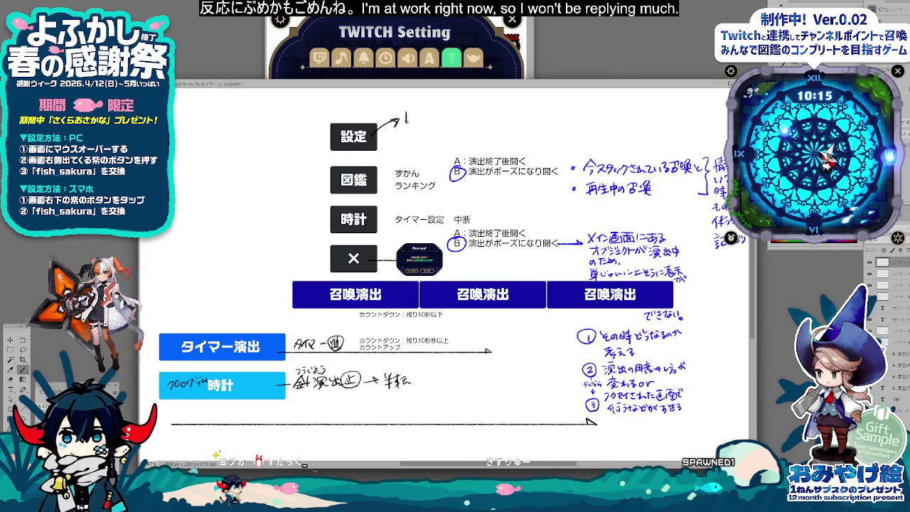
drag(408, 118, 426, 122)
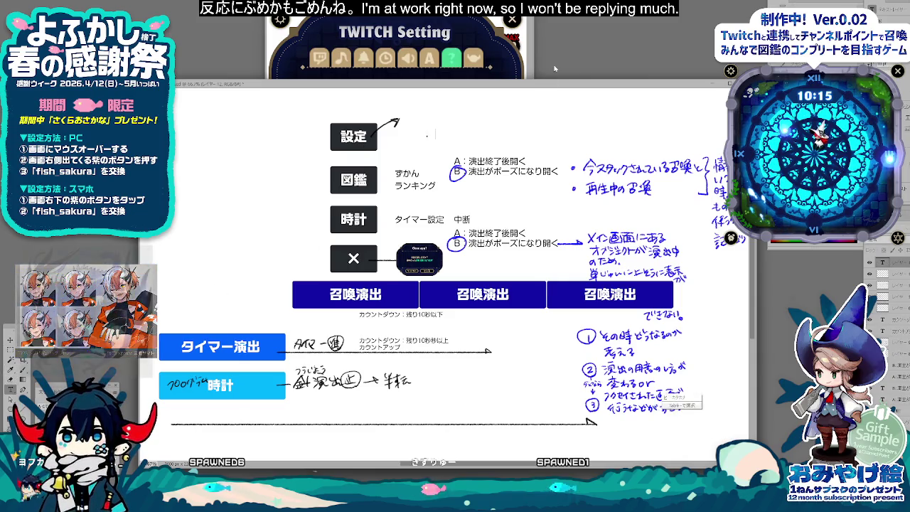
Step: Place typed text 開く at the arrow tip from 設定 and duplicate it
text(ひらく)
key(space)
key(space)
key(Return)
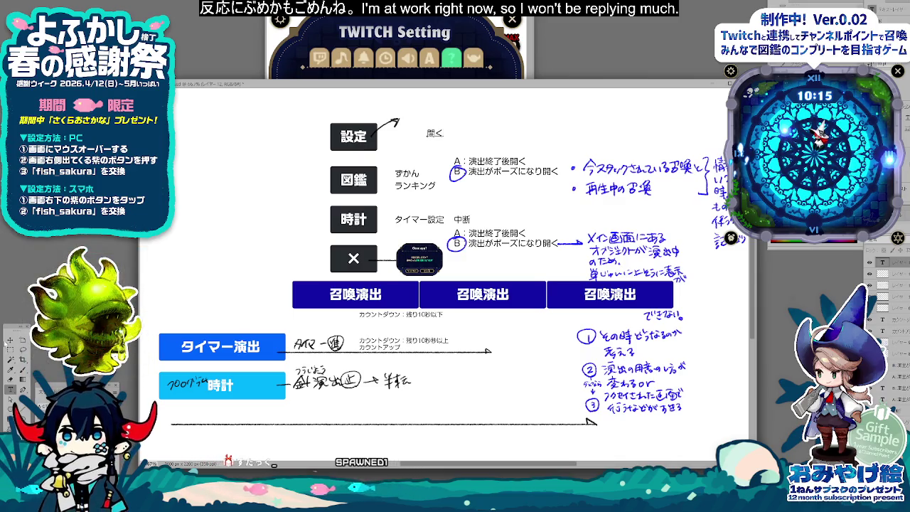
drag(435, 133, 411, 118)
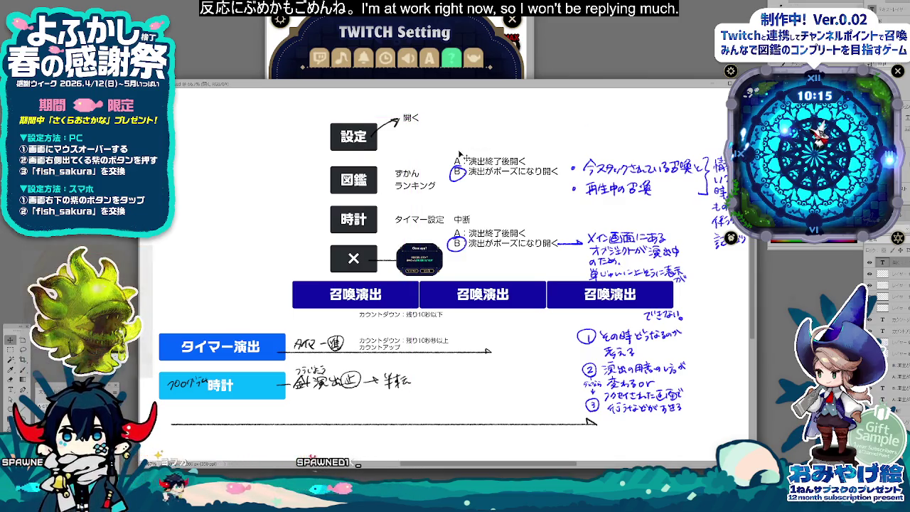
key(ctrl+v)
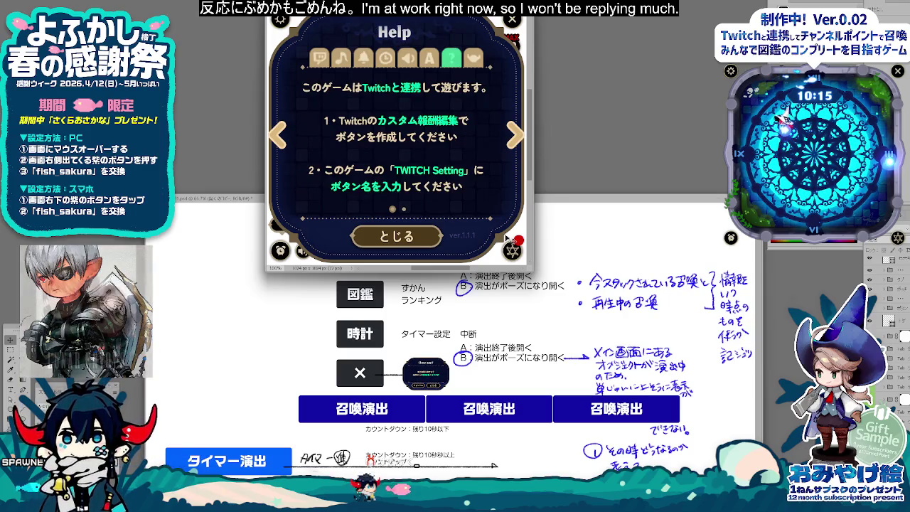
Step: Change the copied 開く text to ヘルプ, nudge it down, and lower the diagram window
click(500, 301)
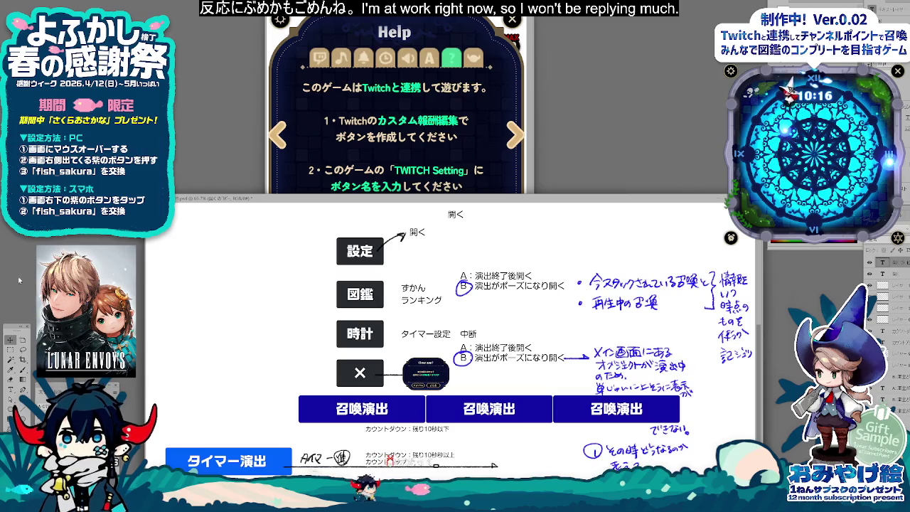
double_click(453, 215)
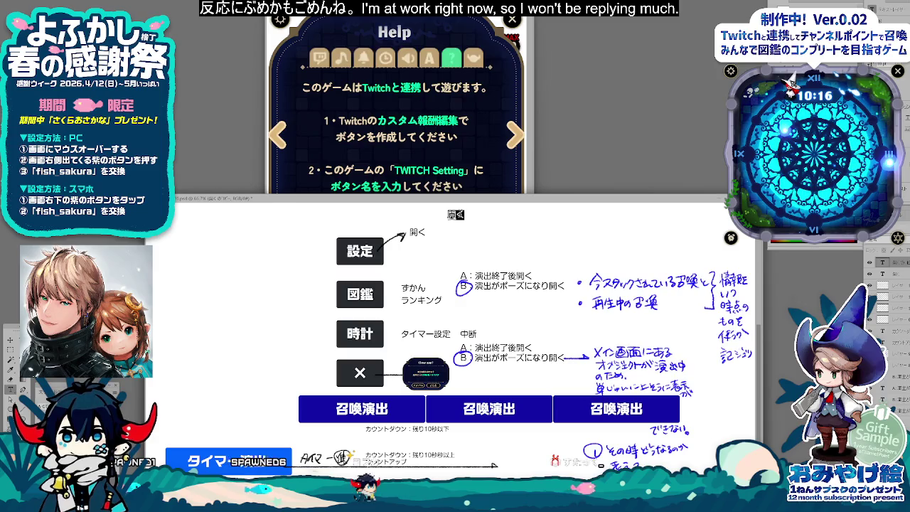
text(ヘルプ)
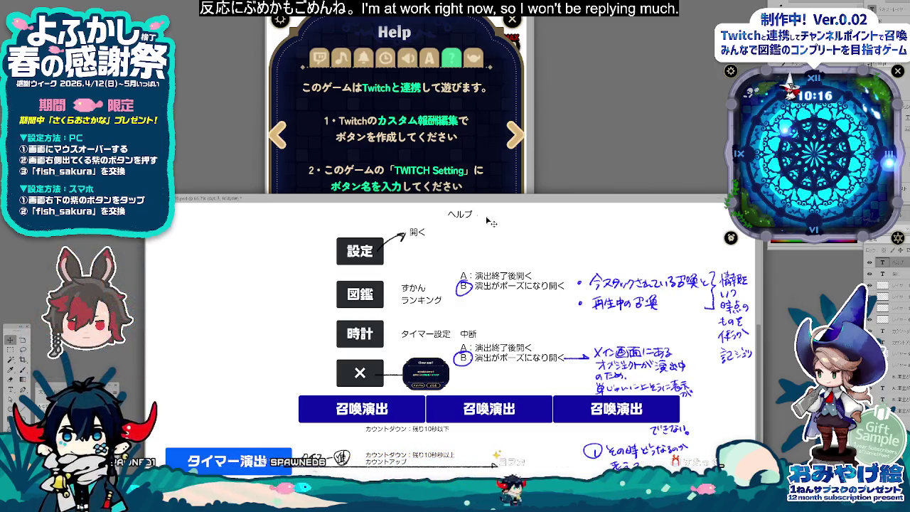
drag(492, 223, 492, 231)
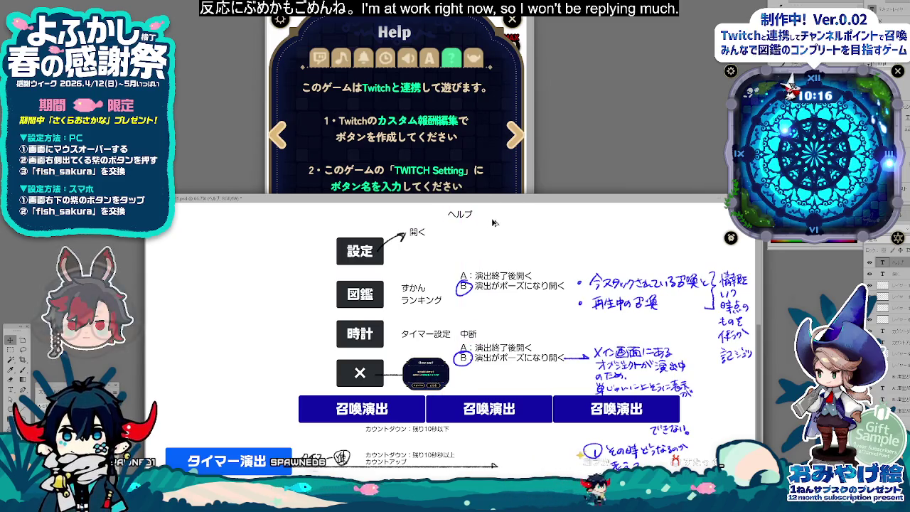
drag(500, 198, 498, 283)
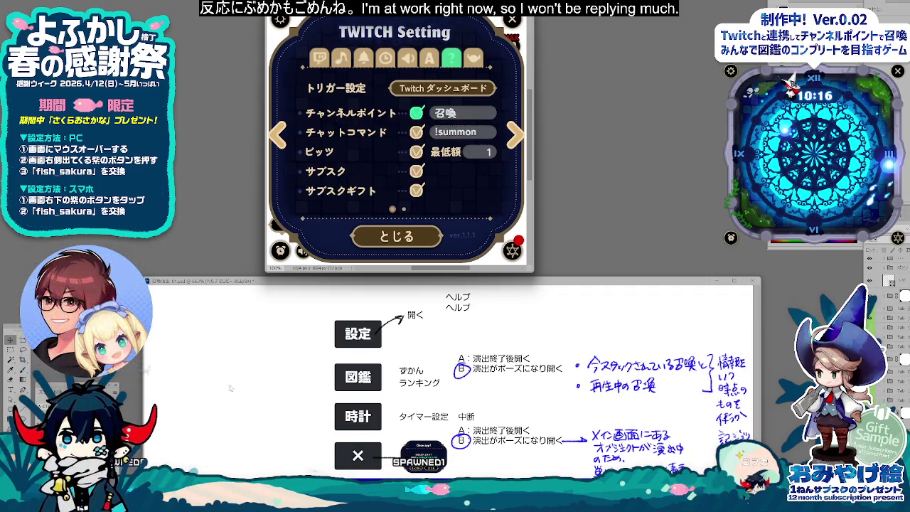
Step: Rewrite the second ヘルプ as Twitch設定1 and add a Twitch設定2 copy below it
double_click(457, 307)
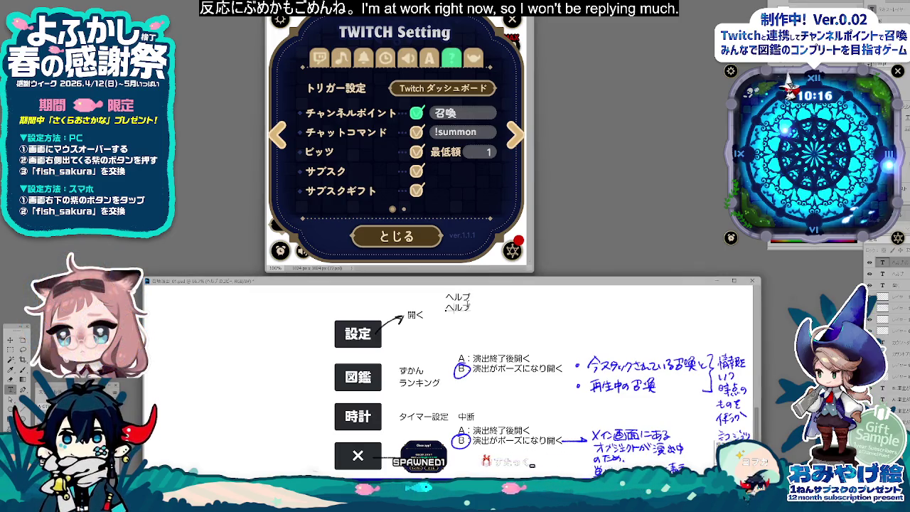
text(ついか)
key(space)
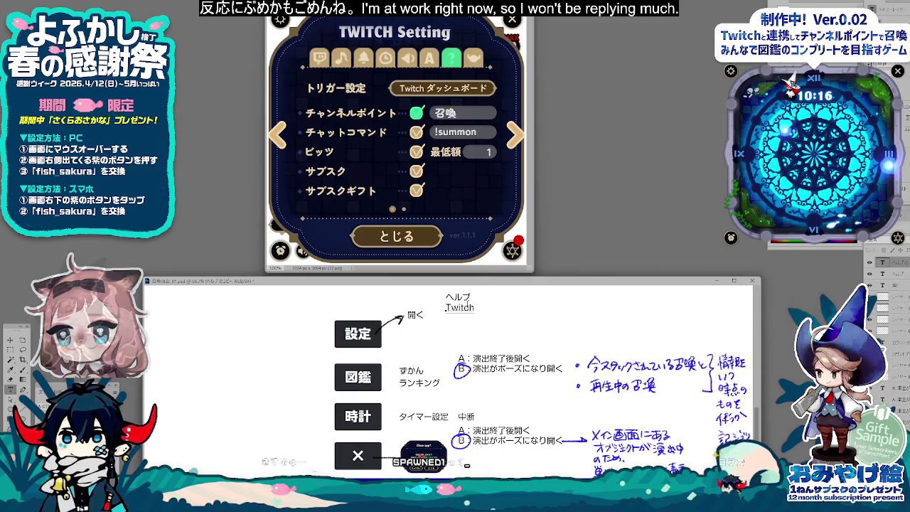
text(せっ)
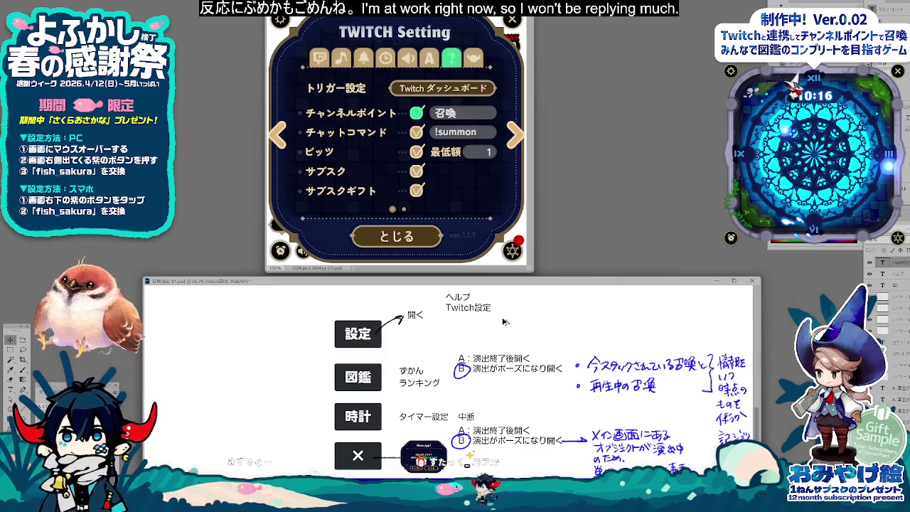
drag(504, 321, 504, 337)
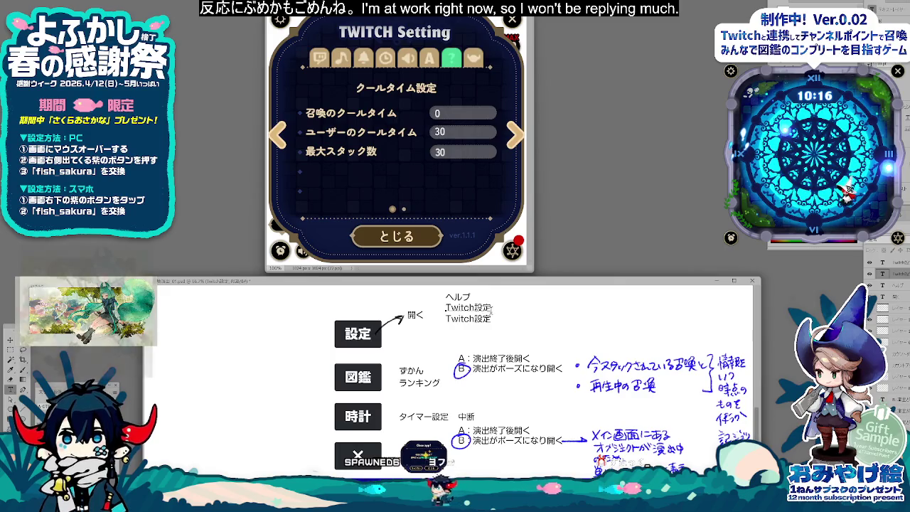
text(1)
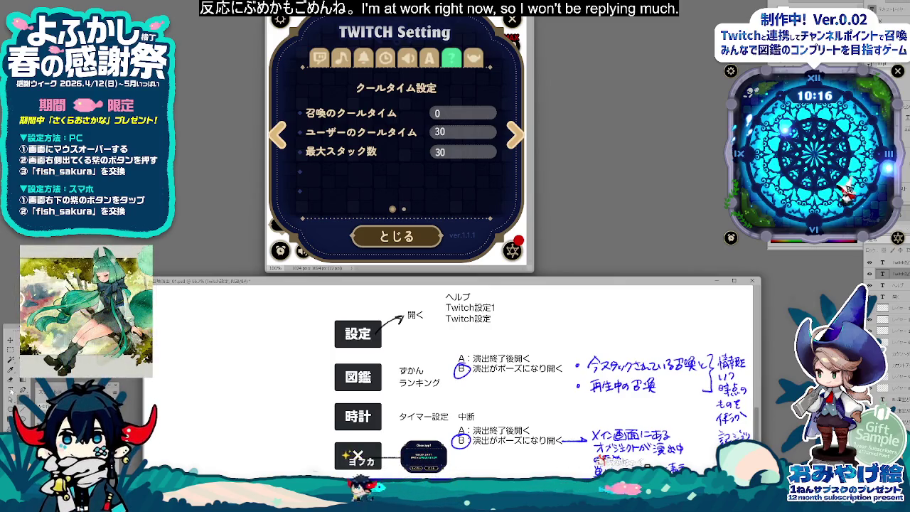
text(2)
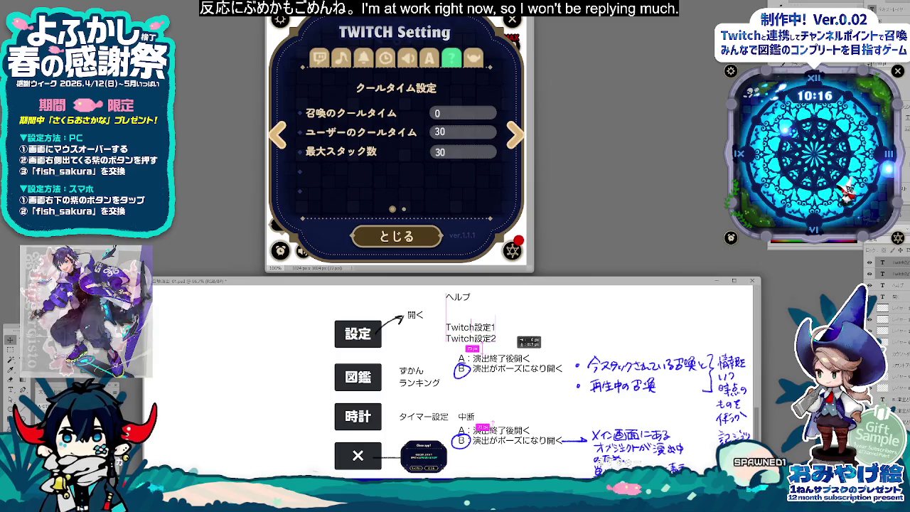
drag(512, 286, 491, 89)
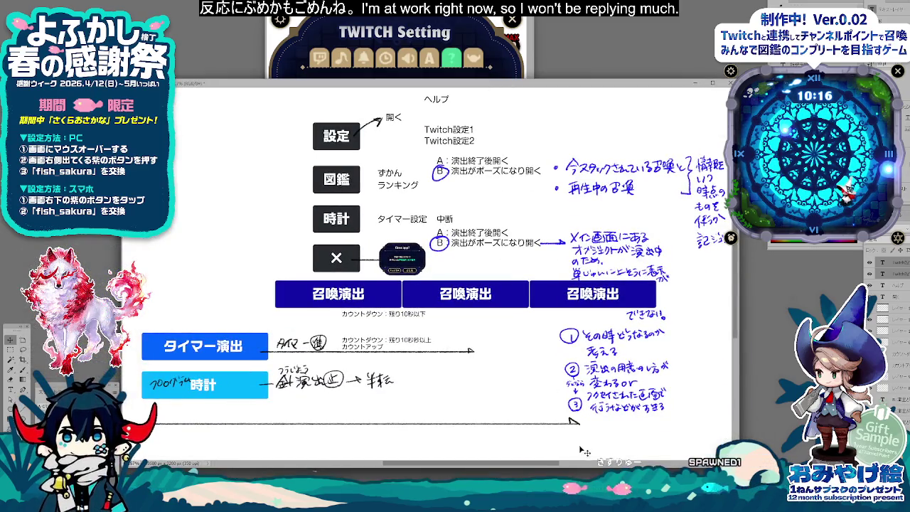
Step: Delete the long arrow line at the bottom of the diagram
drag(585, 452, 578, 426)
key(Delete)
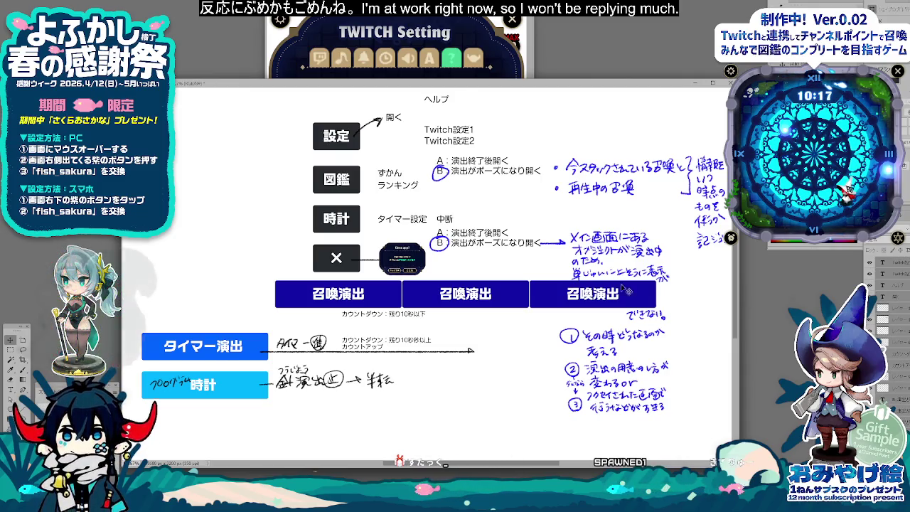
drag(626, 291, 626, 327)
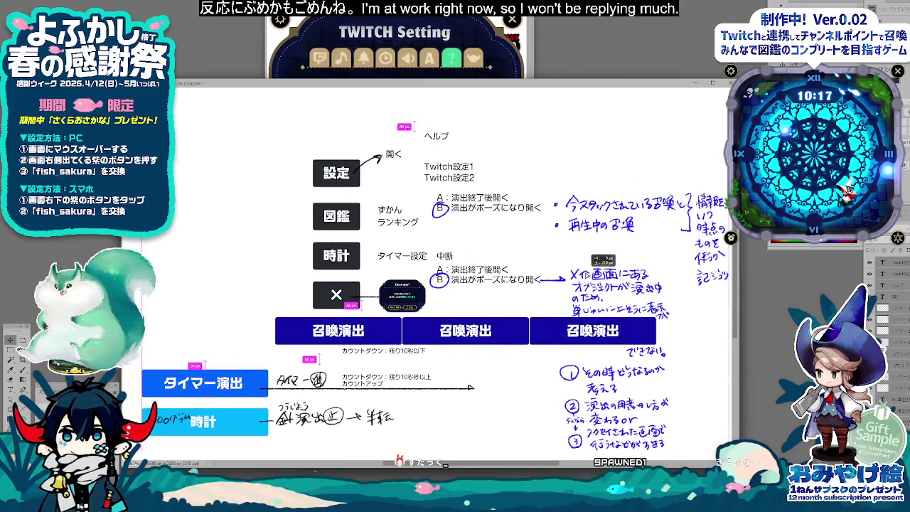
drag(589, 256, 581, 257)
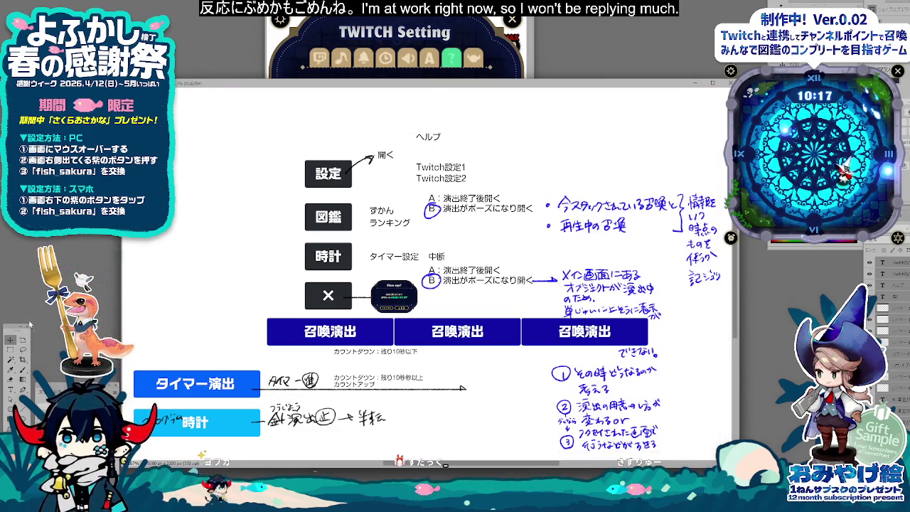
Step: Move Twitch設定1/2 above ヘルプ and shift ヘルプ down beneath them
drag(434, 141, 434, 141)
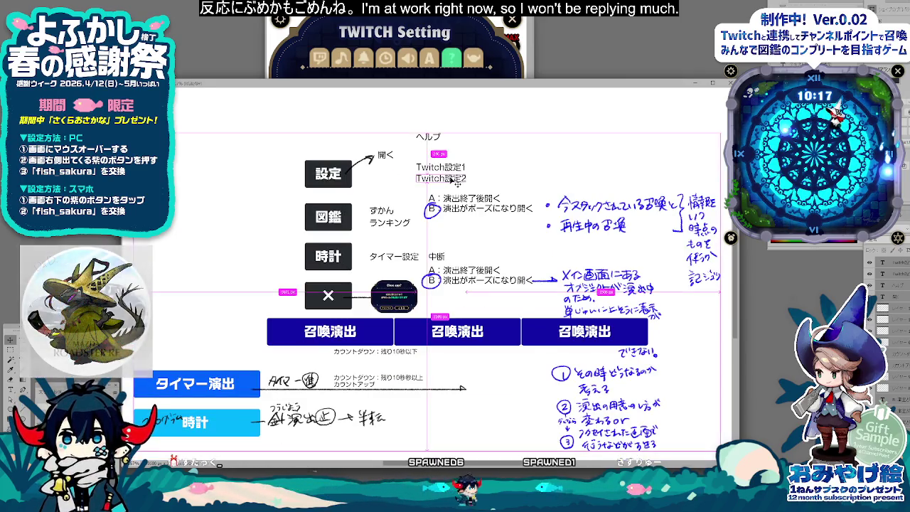
scroll(434, 156, down, 2)
scroll(452, 145, up, 2)
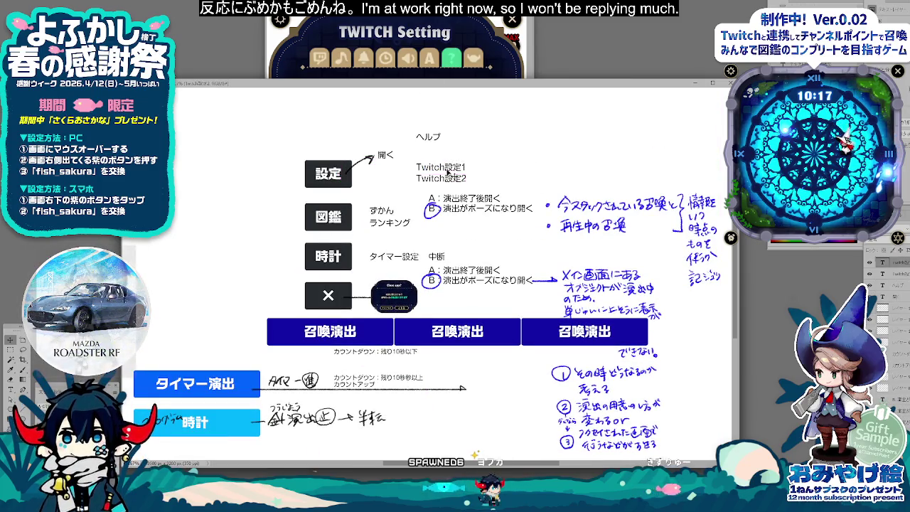
drag(453, 183, 469, 119)
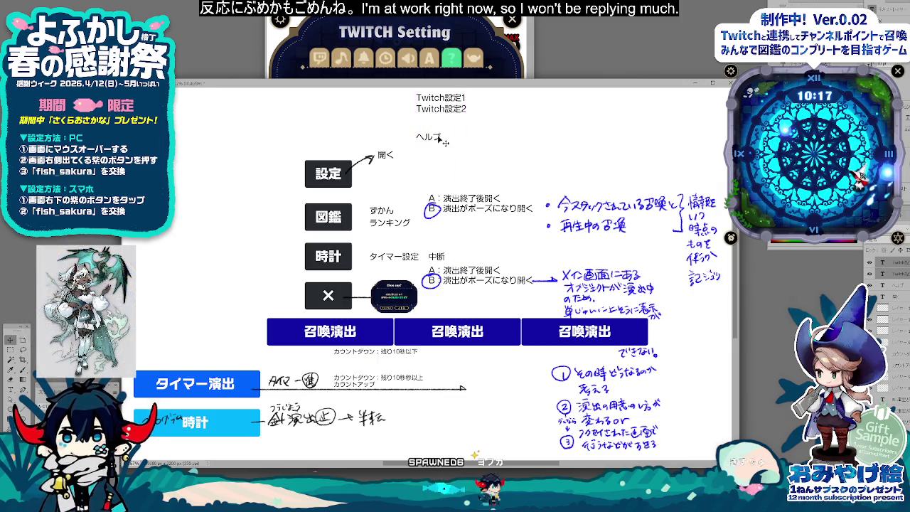
click(440, 138)
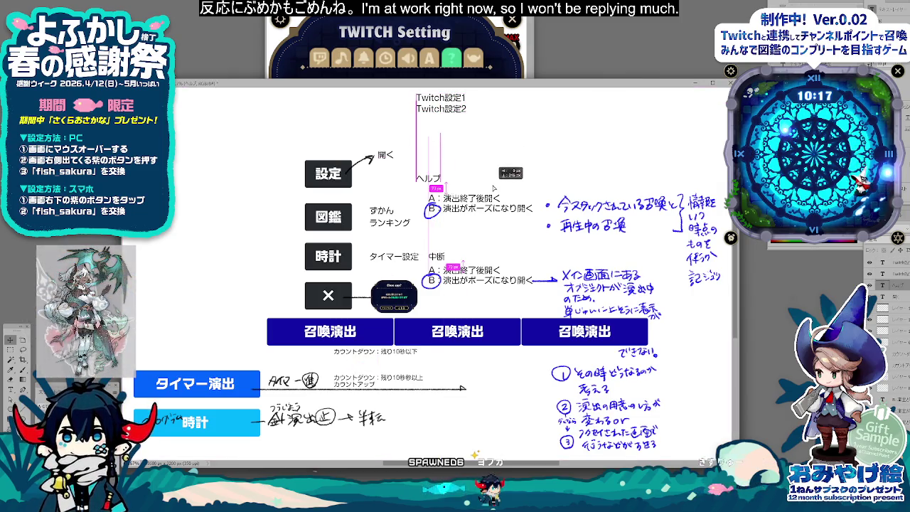
drag(495, 187, 494, 186)
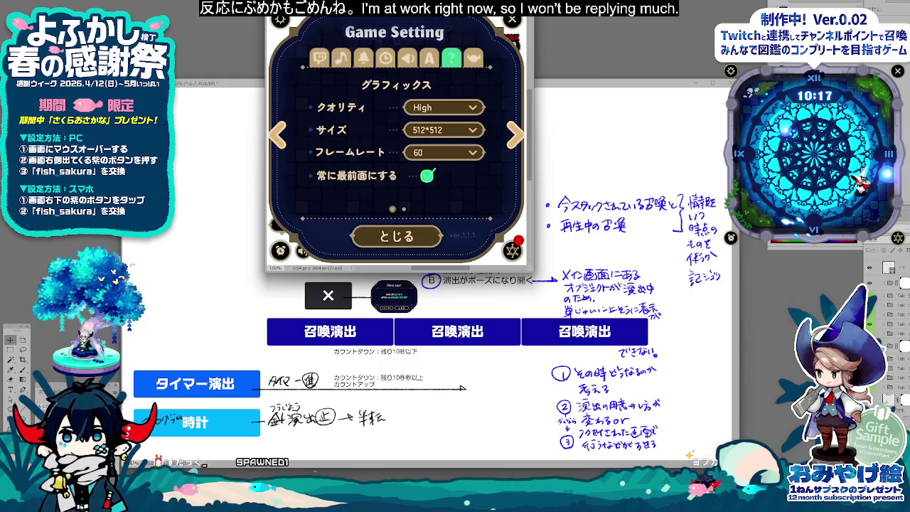
Step: Duplicate Twitch設定2 below and rewrite the copy as ゲーム設定（たぶんますい）
click(435, 126)
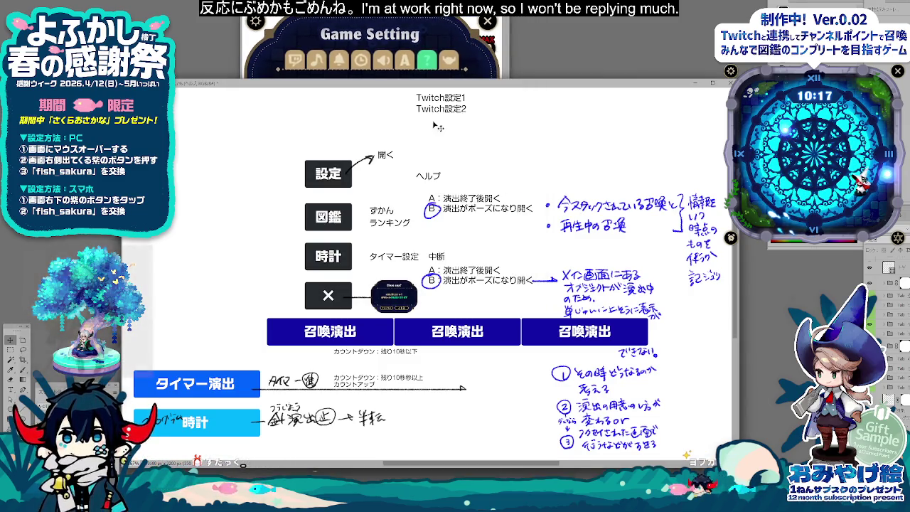
drag(459, 112, 460, 122)
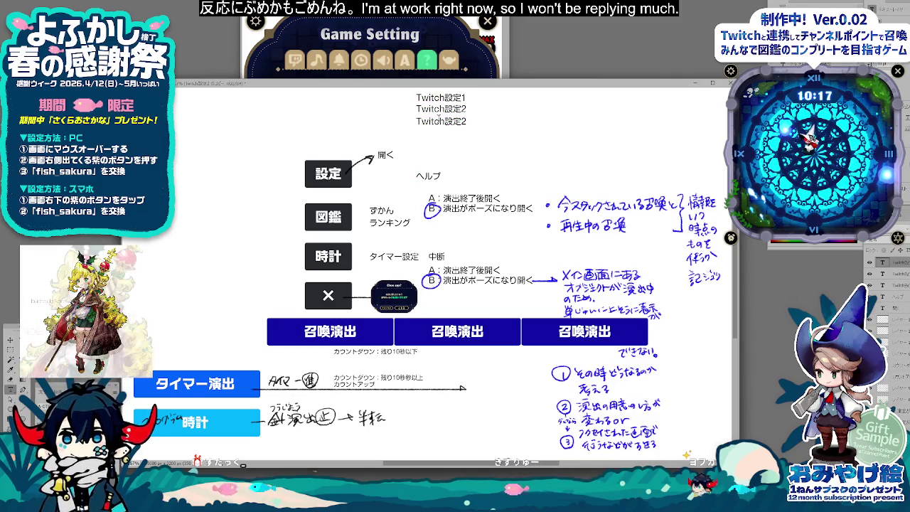
double_click(441, 122)
text(げーむせってい)
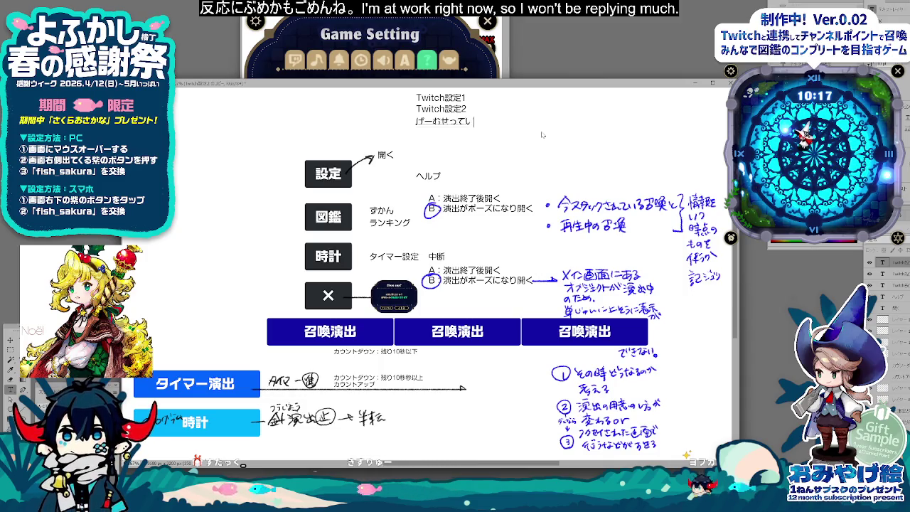
key(space)
text(ゲーム設定)
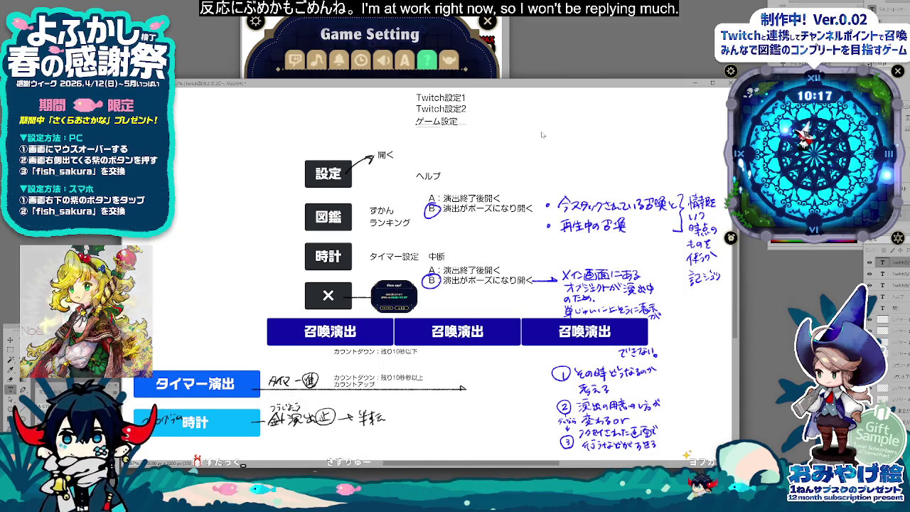
text(())
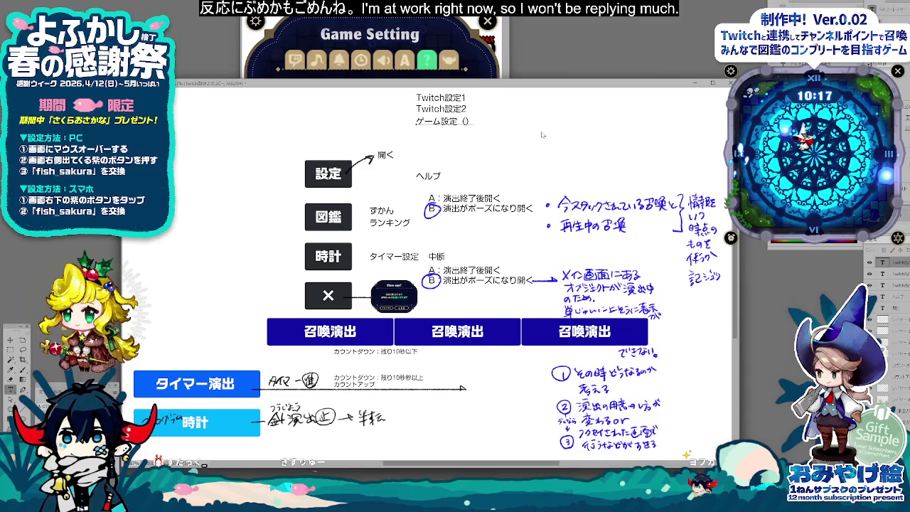
text(たぶんまずい)
key(Return)
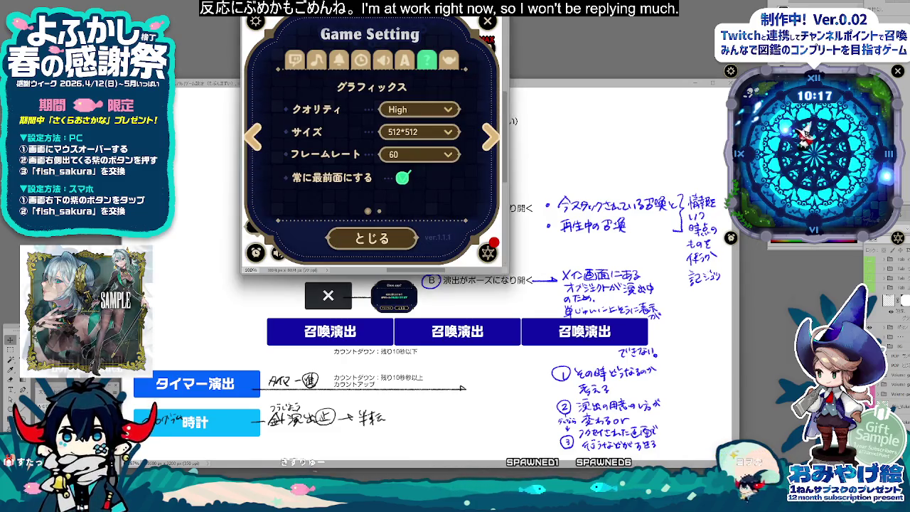
scroll(369, 142, down, 3)
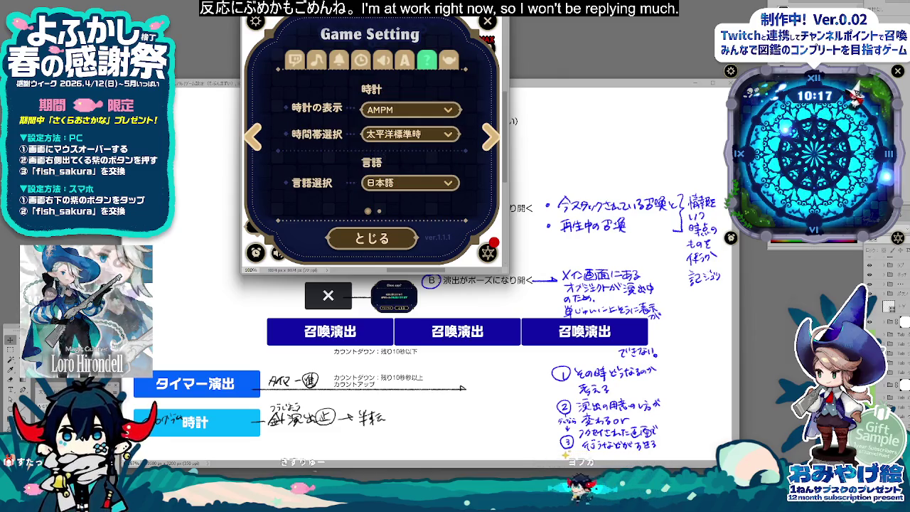
Step: Duplicate the ゲーム設定 line below, numbering the pair ゲーム設定1 and ゲーム設定2
click(214, 330)
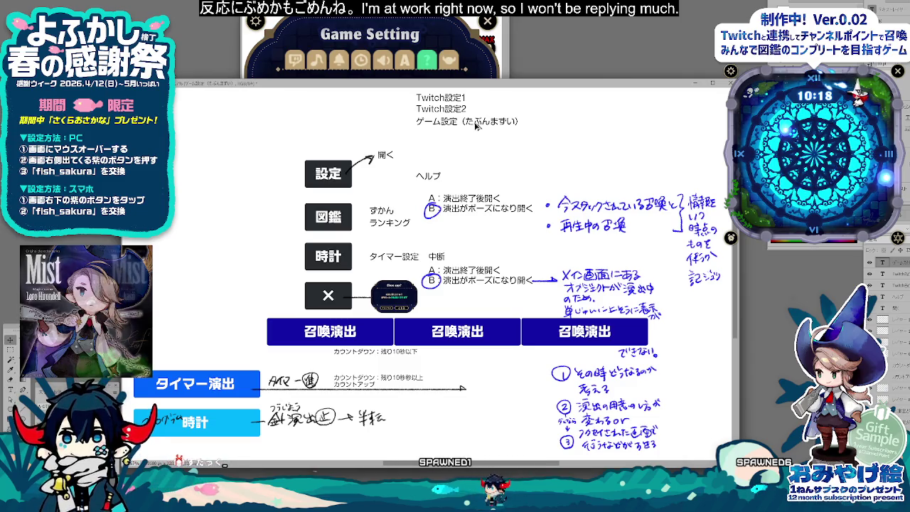
drag(475, 125, 475, 137)
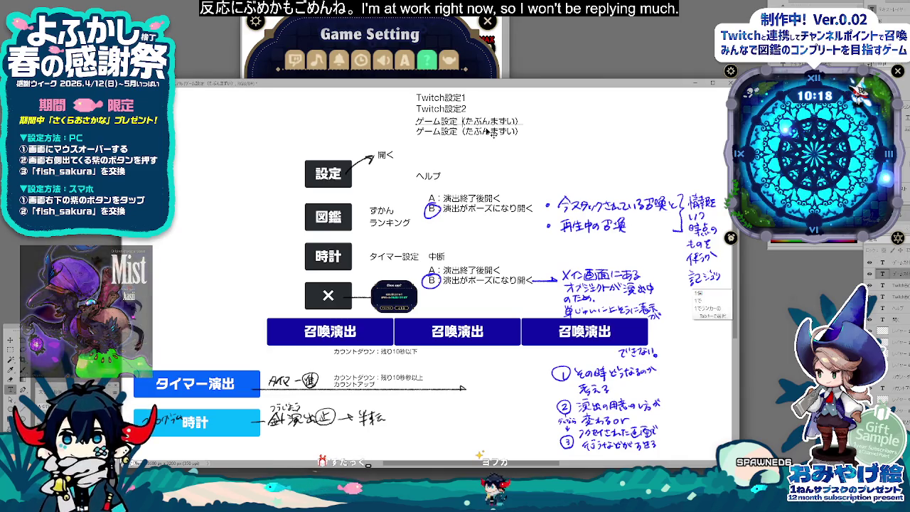
text(1)
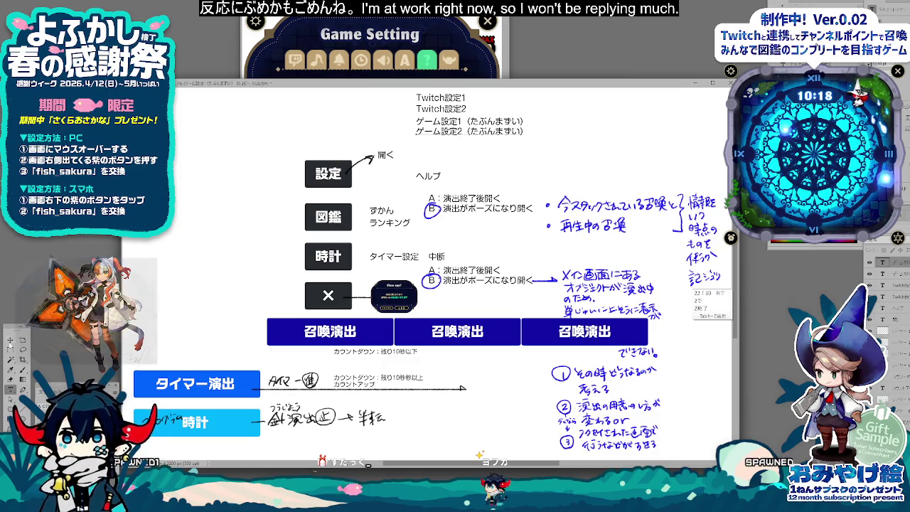
Step: Copy the ゲーム設定2 line to its right and begin a note with 今
drag(512, 131, 633, 131)
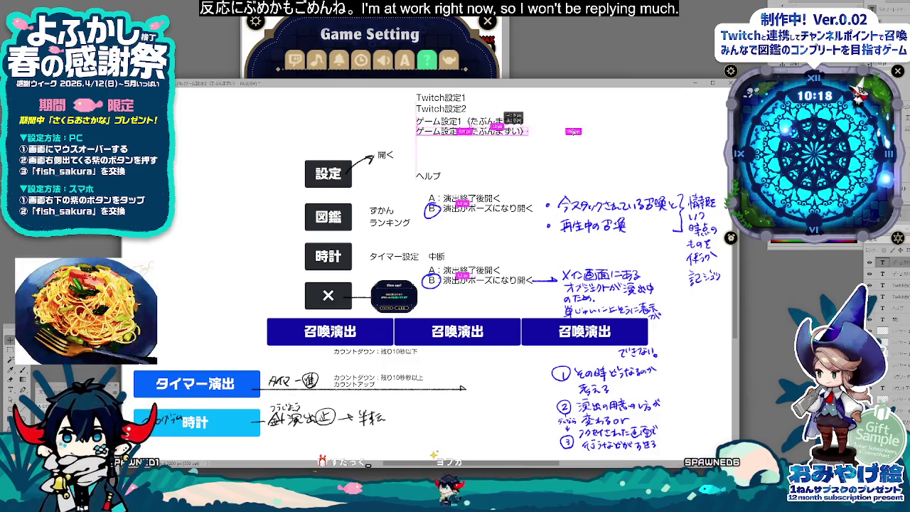
drag(540, 131, 544, 130)
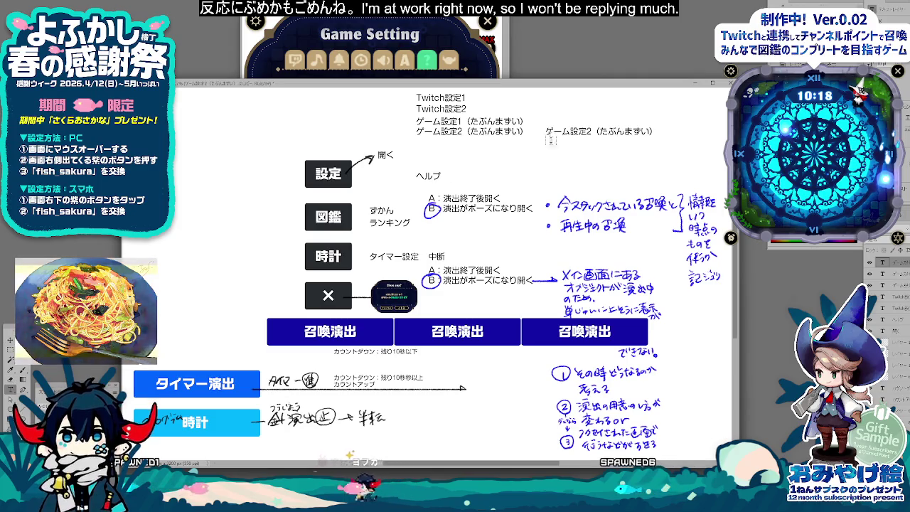
double_click(544, 131)
text(今ポーズ中のしょうか)
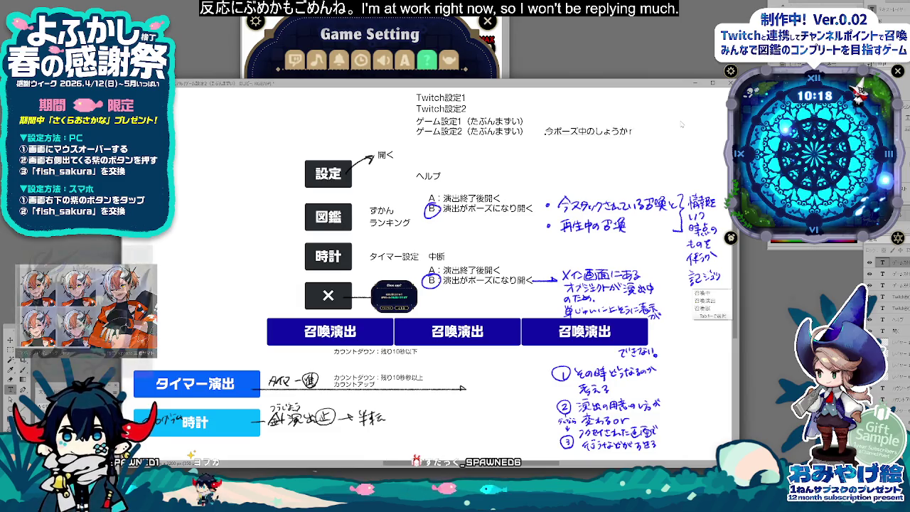
Step: Finish the note 今ポーズしている召喚の次の召喚から適用されます and switch to MistWatch's settings
text(召喚の)
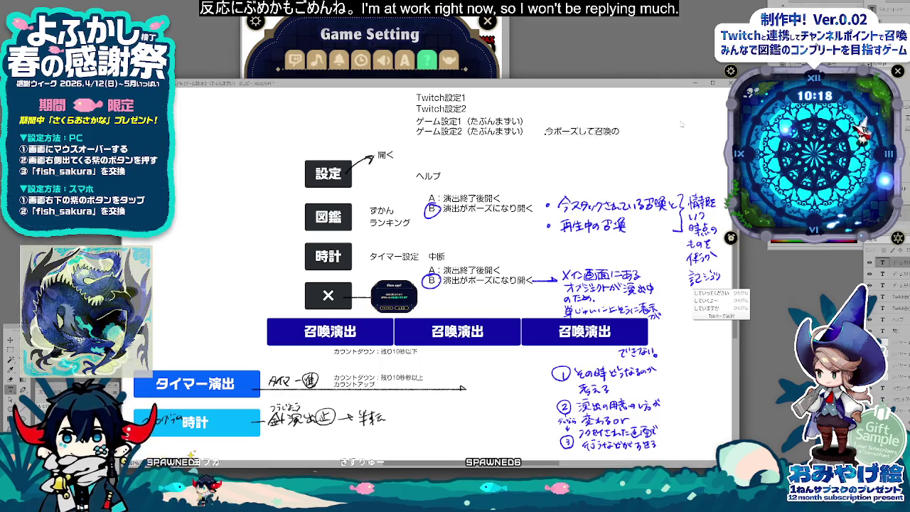
text(している)
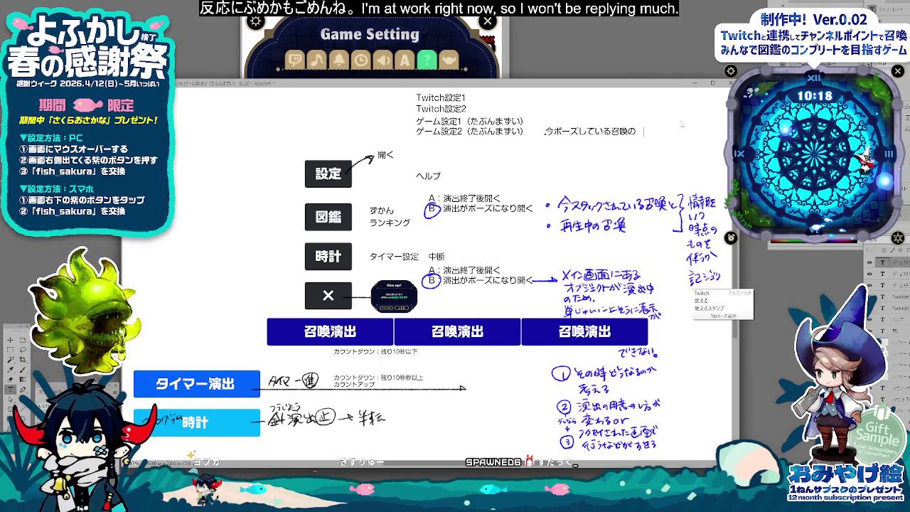
text(召喚からてき)
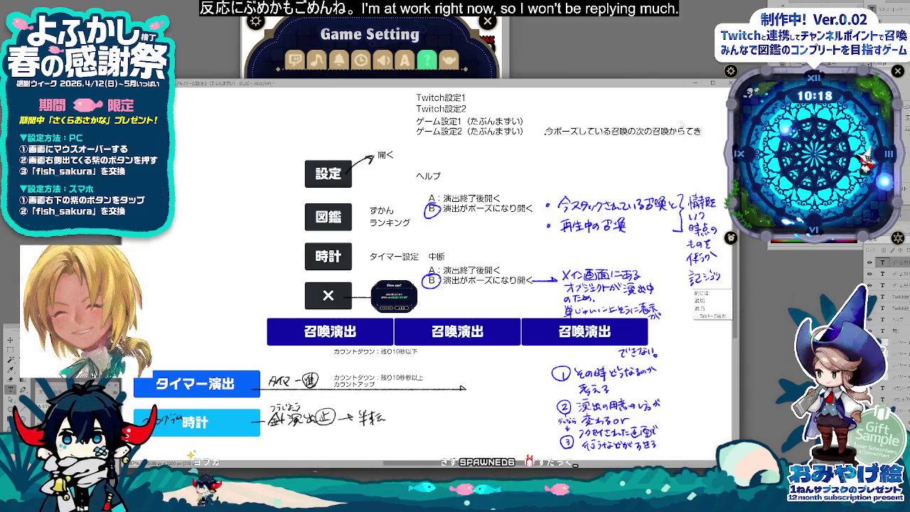
key(space)
text(されま)
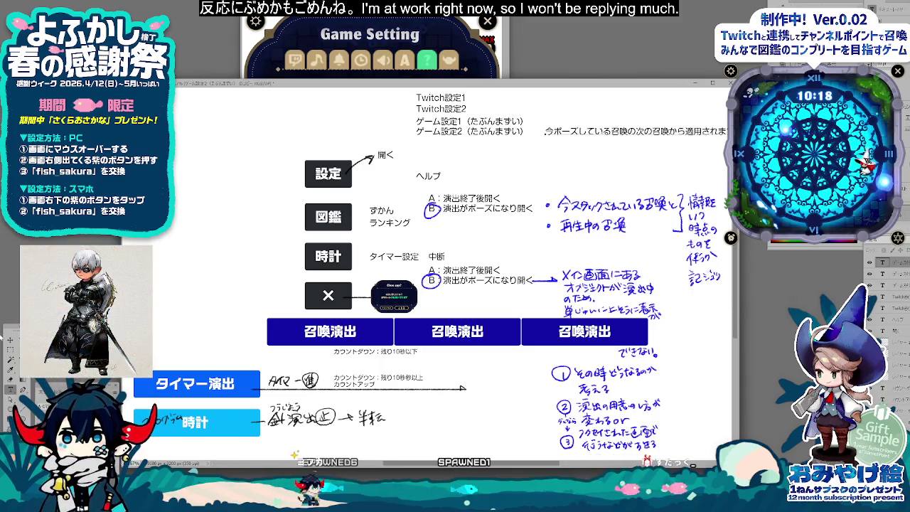
text(す)
key(Return)
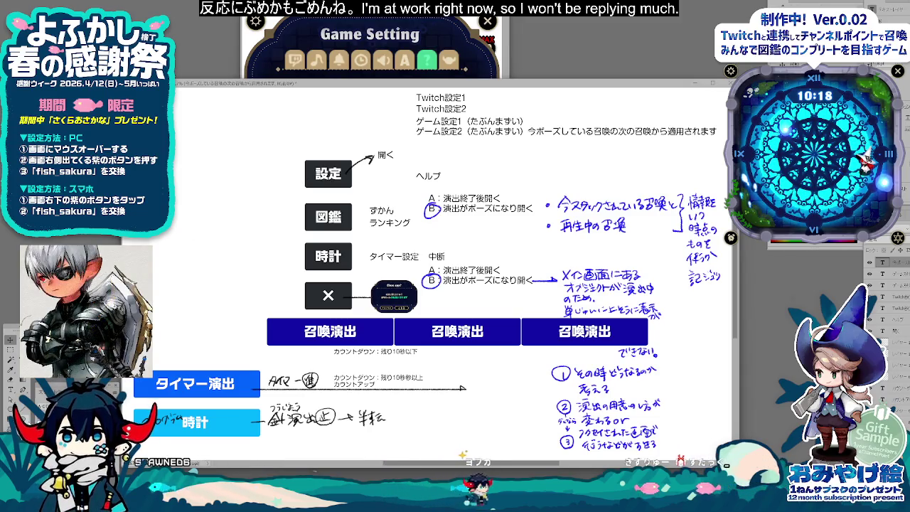
click(613, 115)
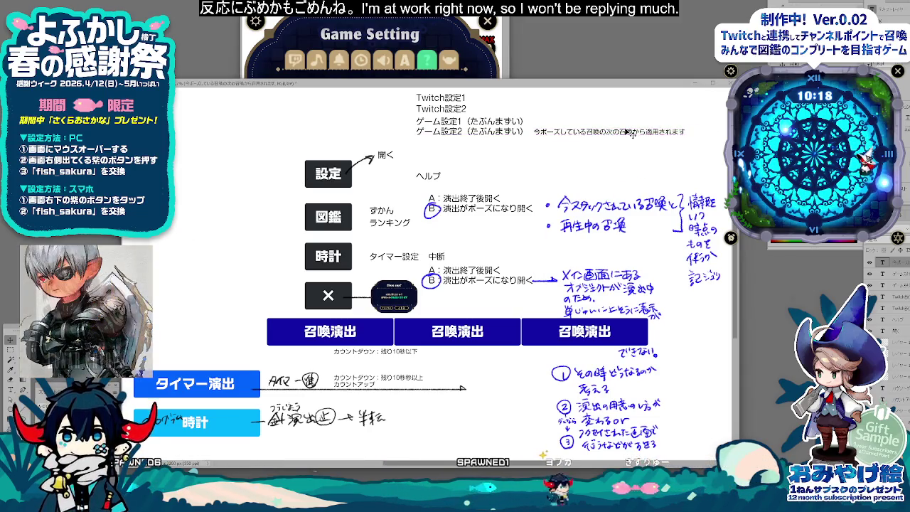
key(alt+Tab)
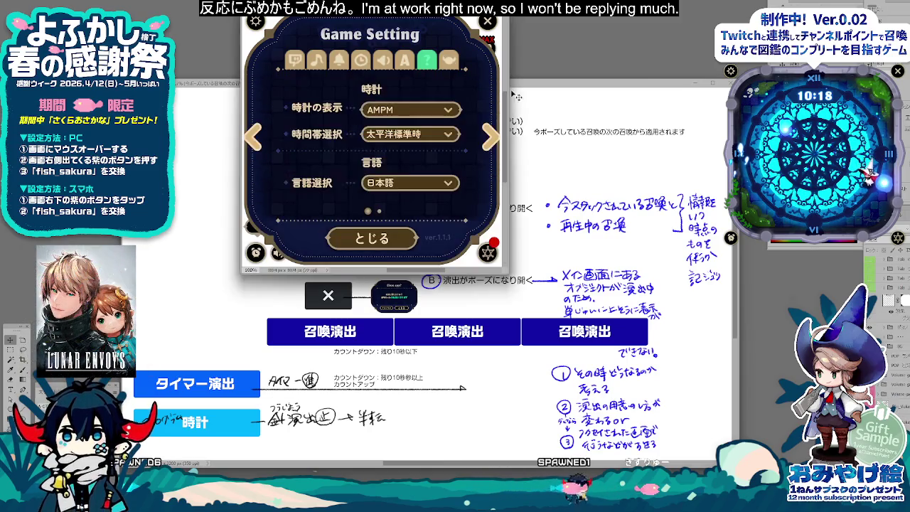
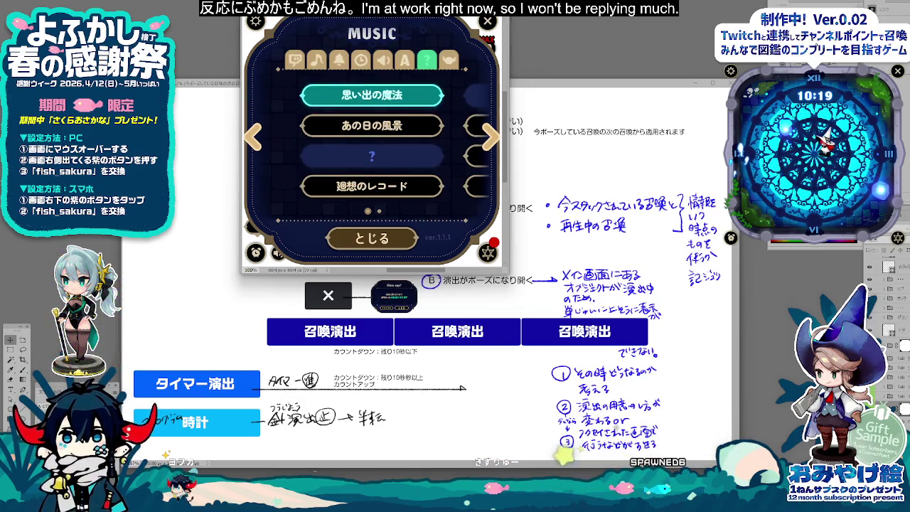
Step: Duplicate the ゲーム設定2 text line in the planning document
click(577, 127)
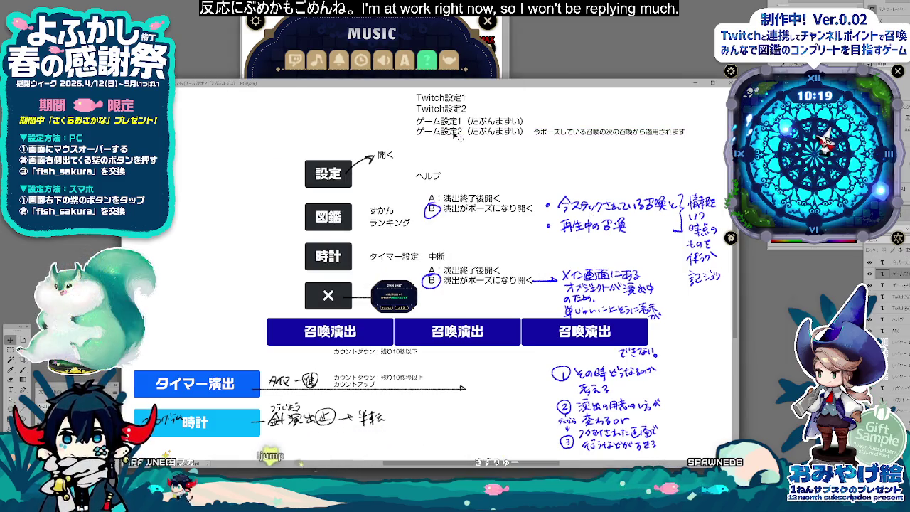
drag(450, 135, 455, 168)
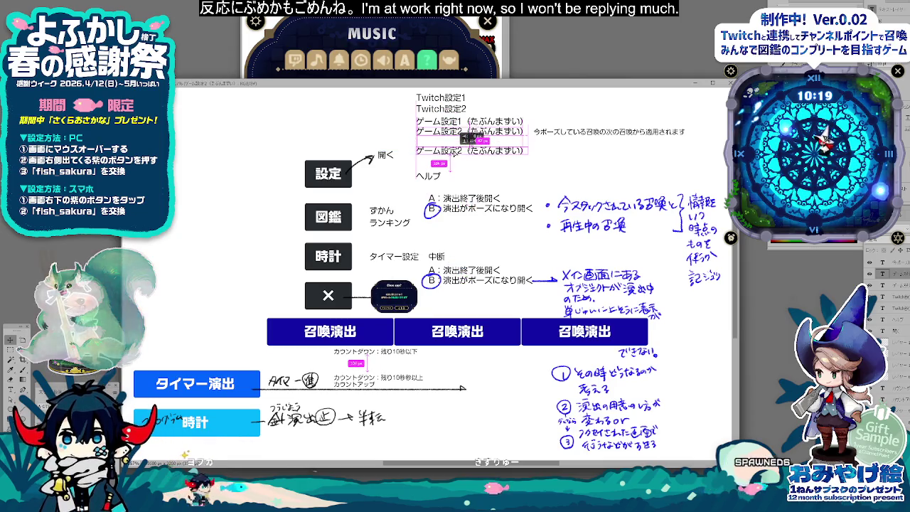
click(183, 335)
key(ctrl+z)
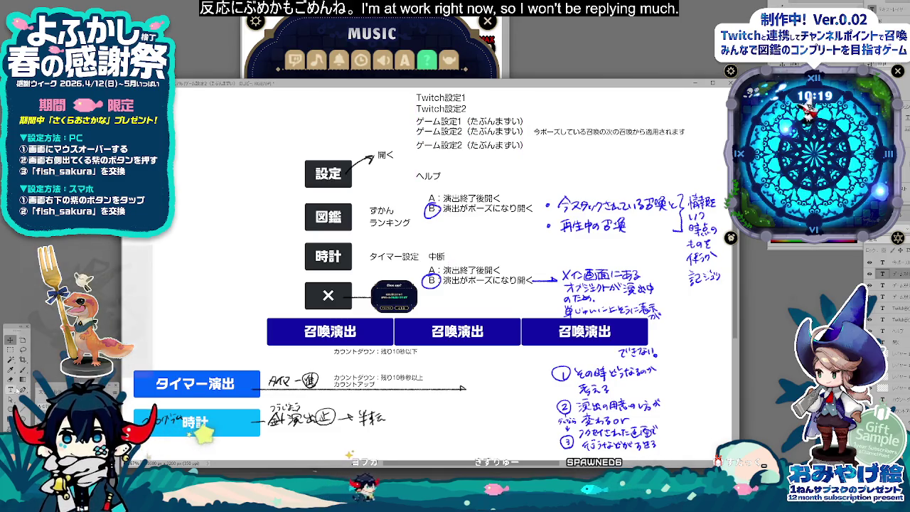
Step: Change the copied line's text to MUSIC and move it just above ヘルプ
drag(418, 145, 528, 146)
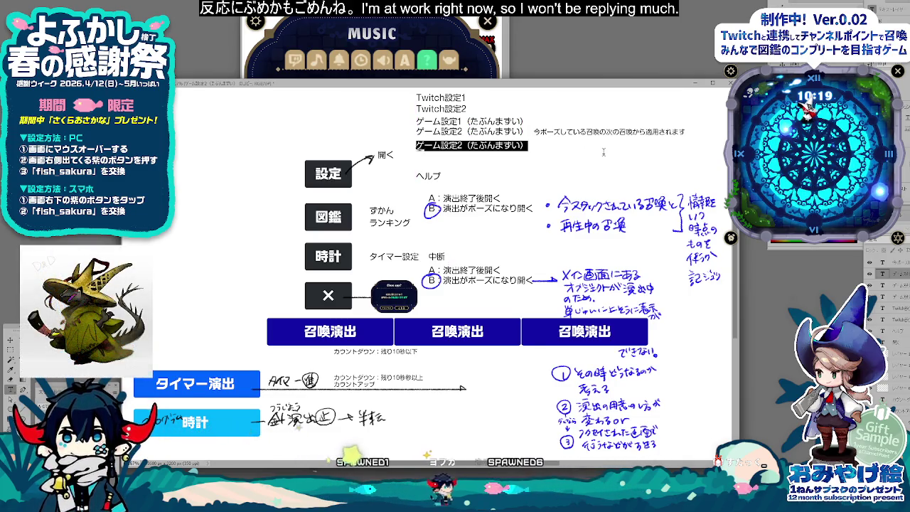
text(MUSIC)
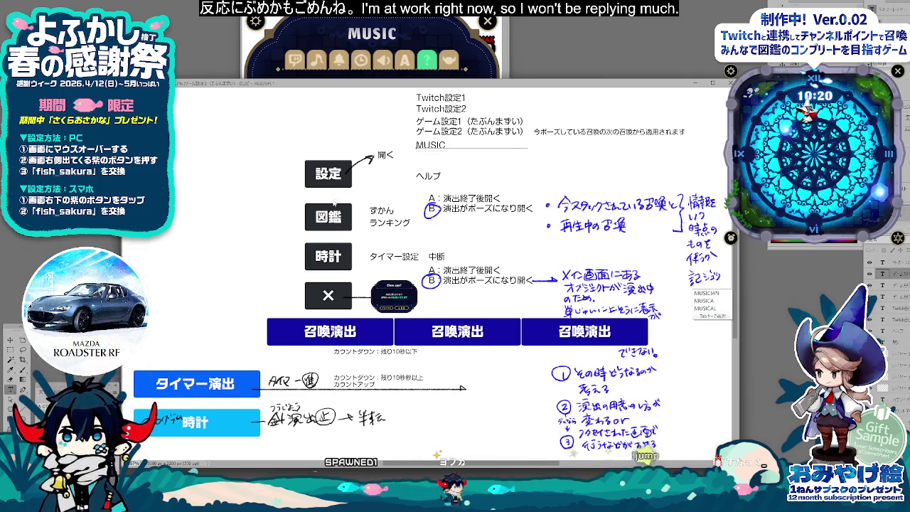
key(Return)
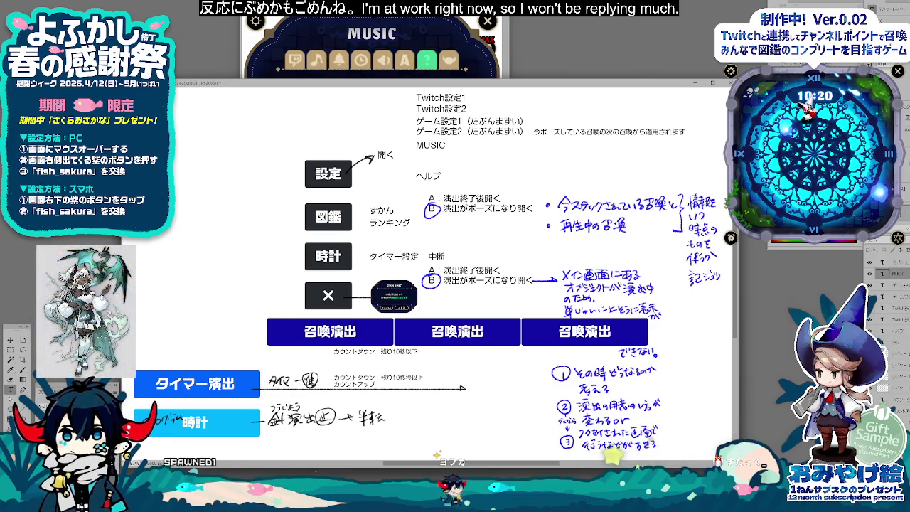
drag(245, 175, 244, 186)
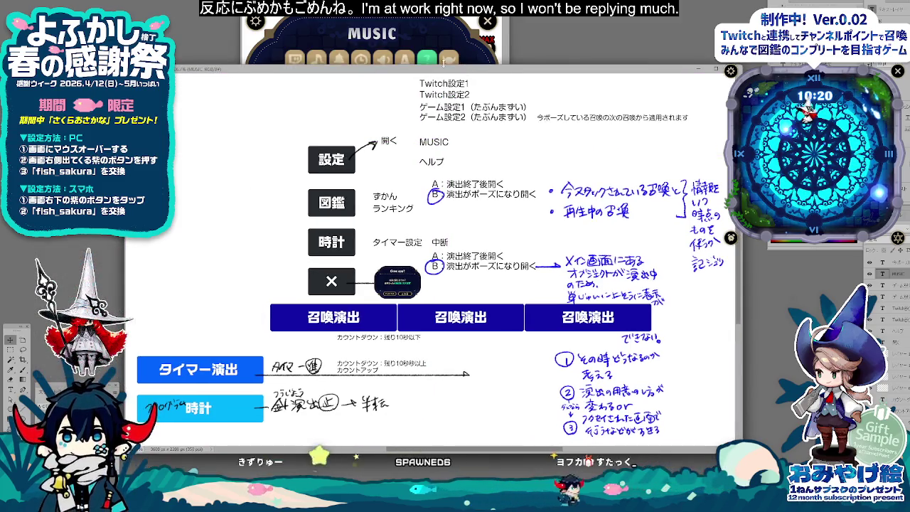
Step: Resize the canvas from 3600×2200 to 3600×3000 px, viewing it at 50%
key(ctrl+alt+c)
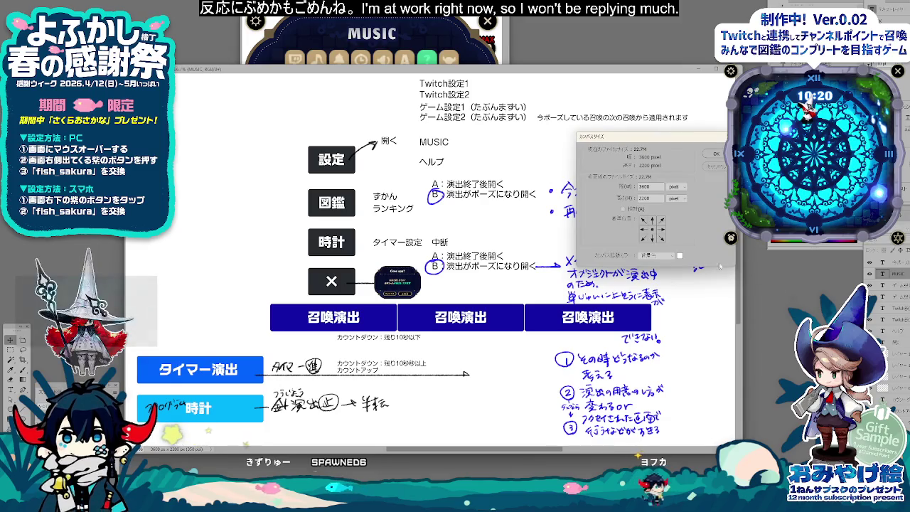
key(Tab)
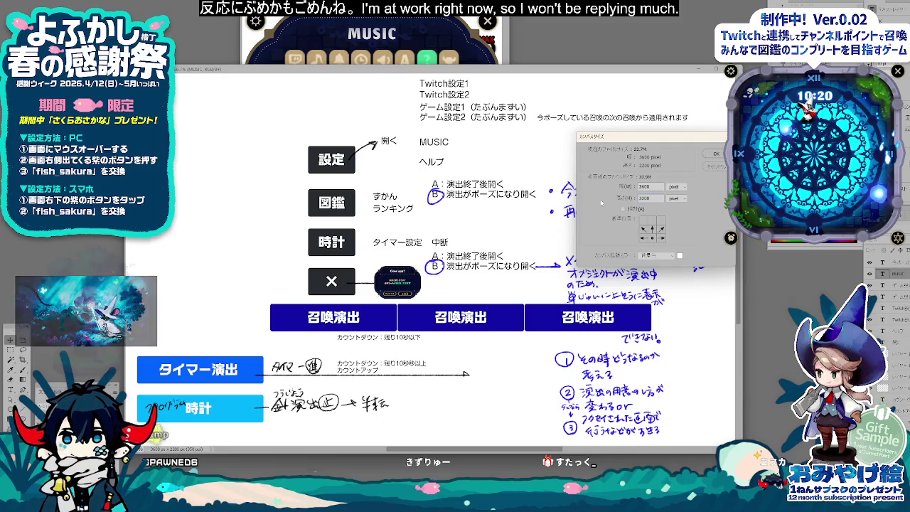
key(BackSpace)
key(BackSpace)
key(BackSpace)
text(200)
key(Return)
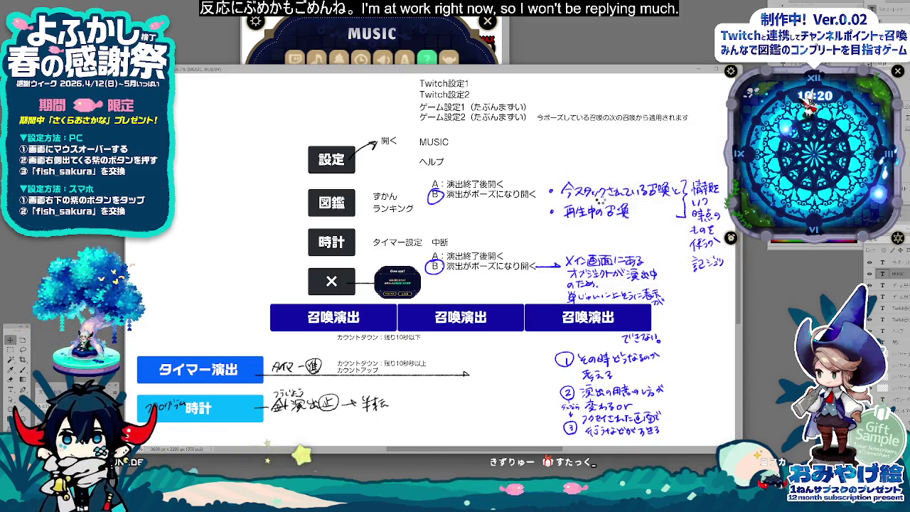
key(ctrl+minus)
key(ctrl+minus)
key(ctrl+plus)
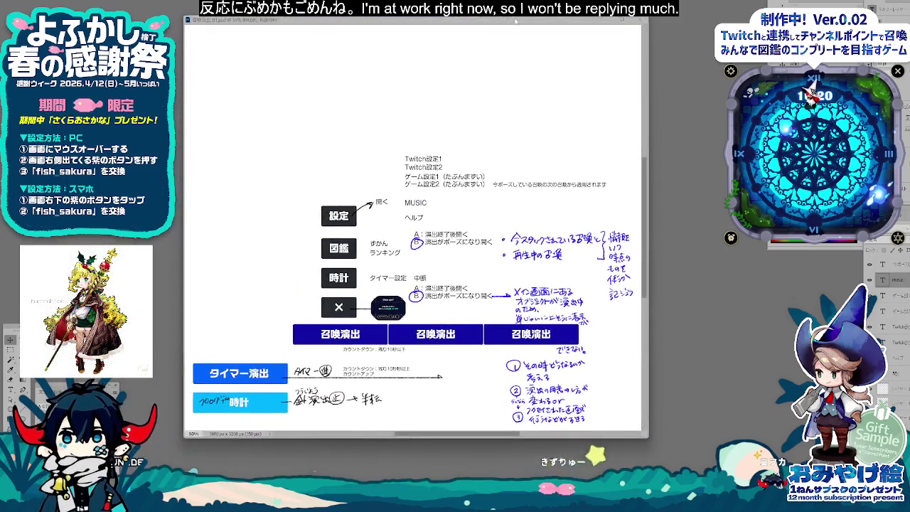
scroll(412, 227, down, 3)
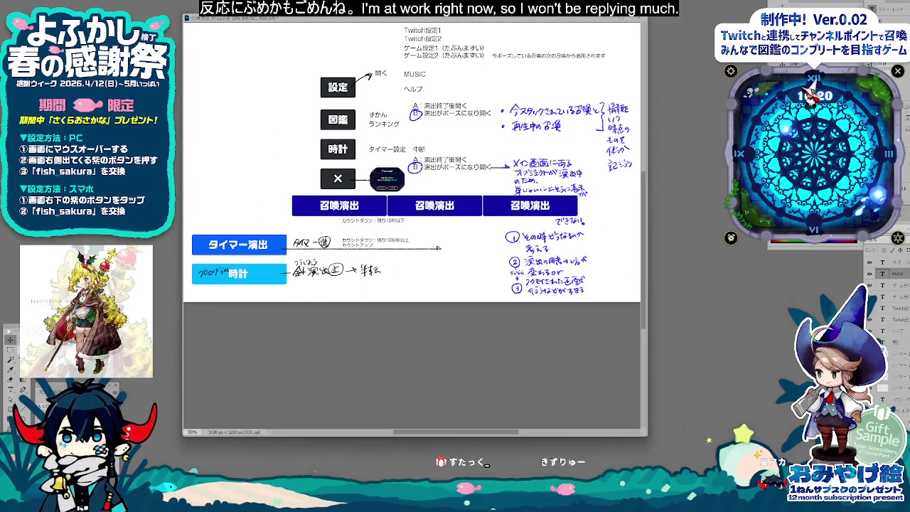
key(ctrl+alt+c)
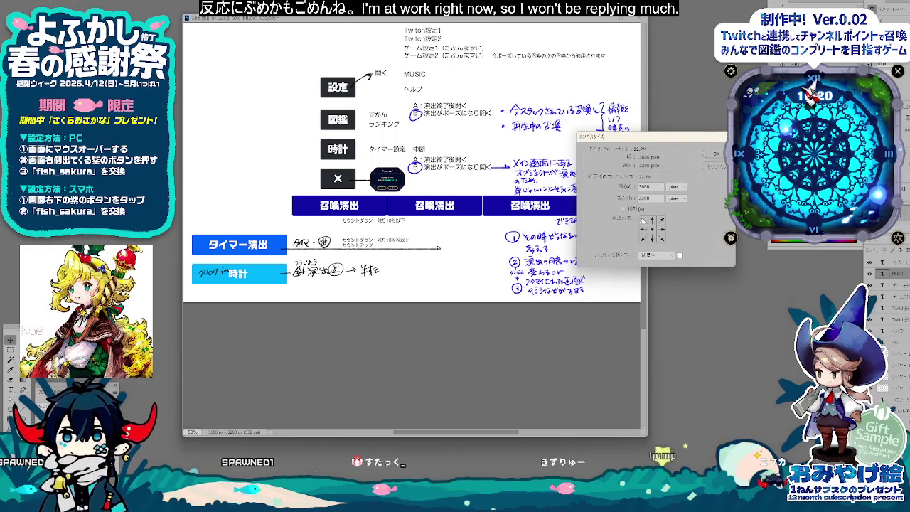
text(3000)
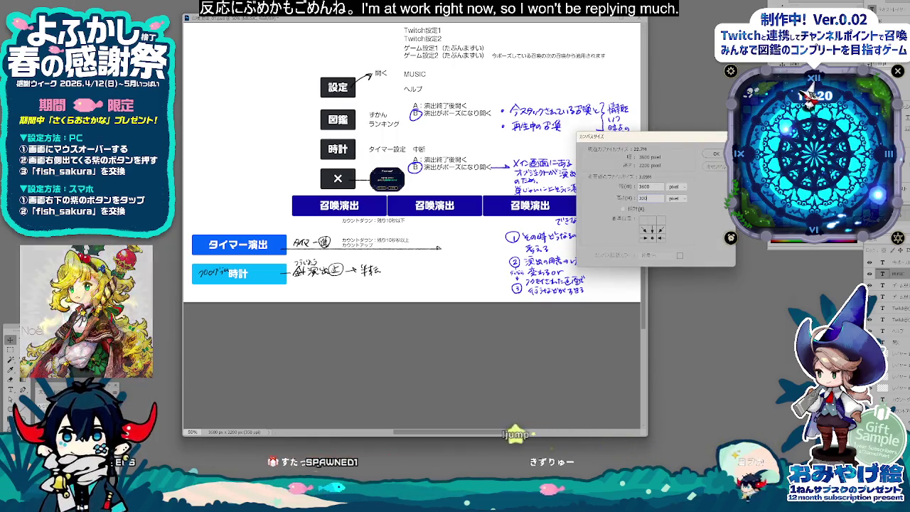
key(Return)
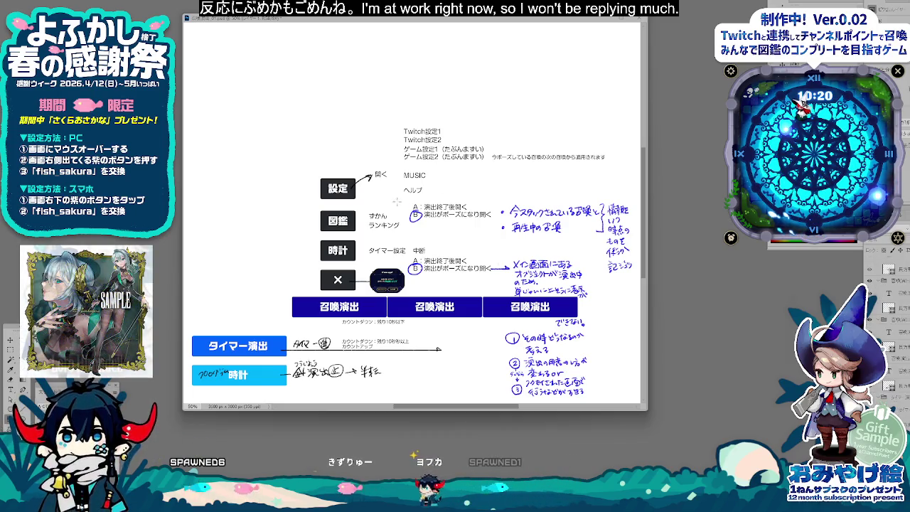
Step: Draw a light cyan rectangle bar behind the ヘルプ row
drag(387, 201, 616, 183)
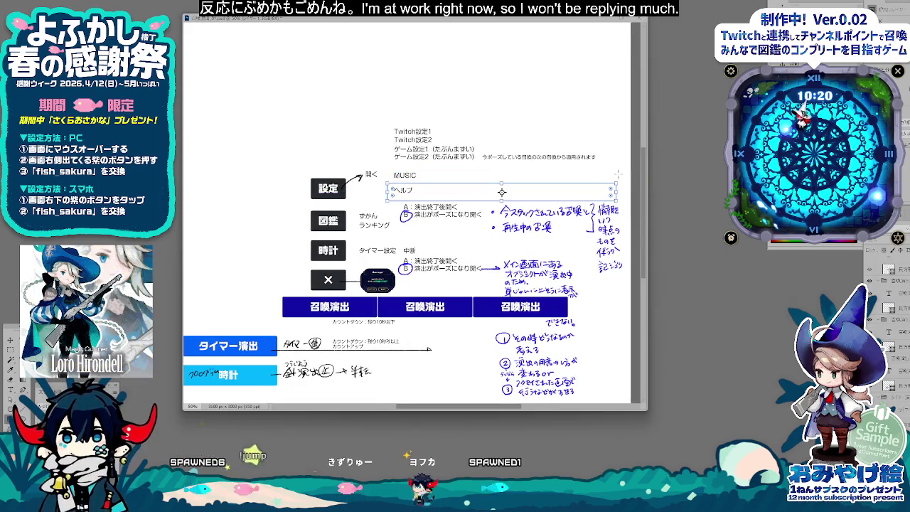
key(alt+Delete)
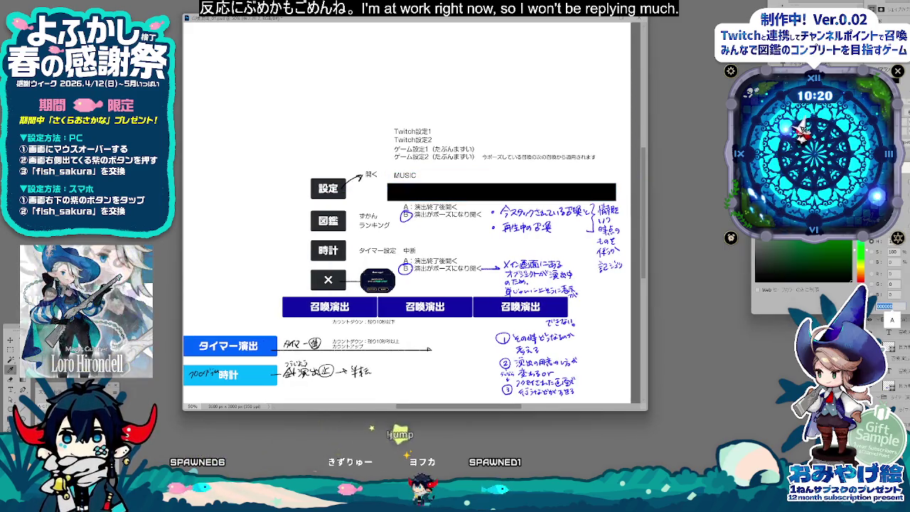
key(alt+Delete)
key(alt+Delete)
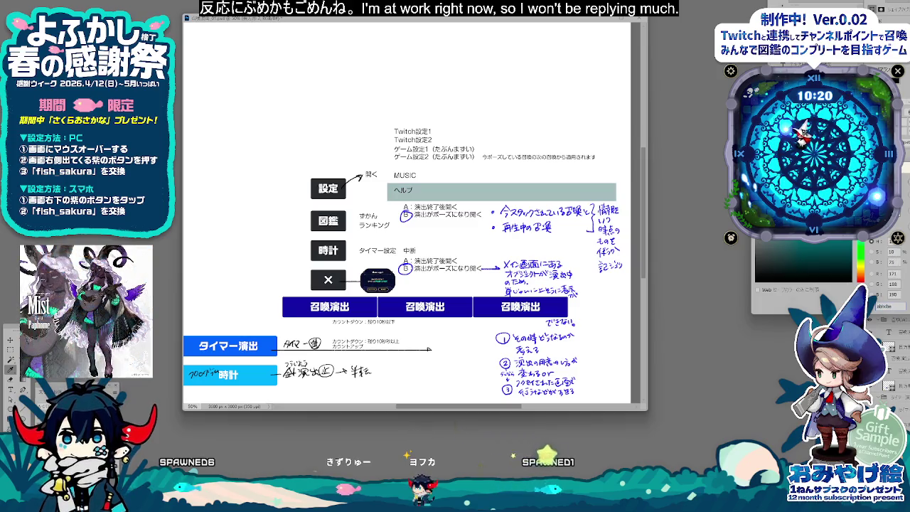
key(alt+Delete)
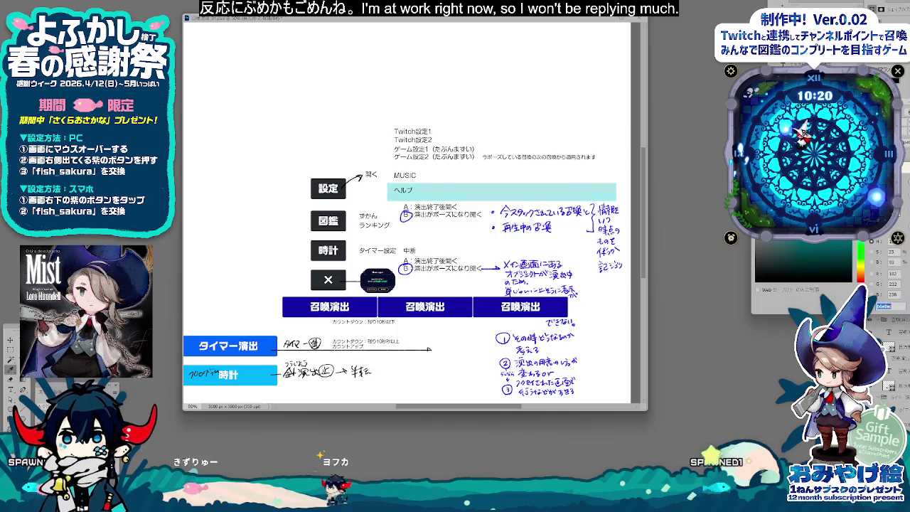
key(Return)
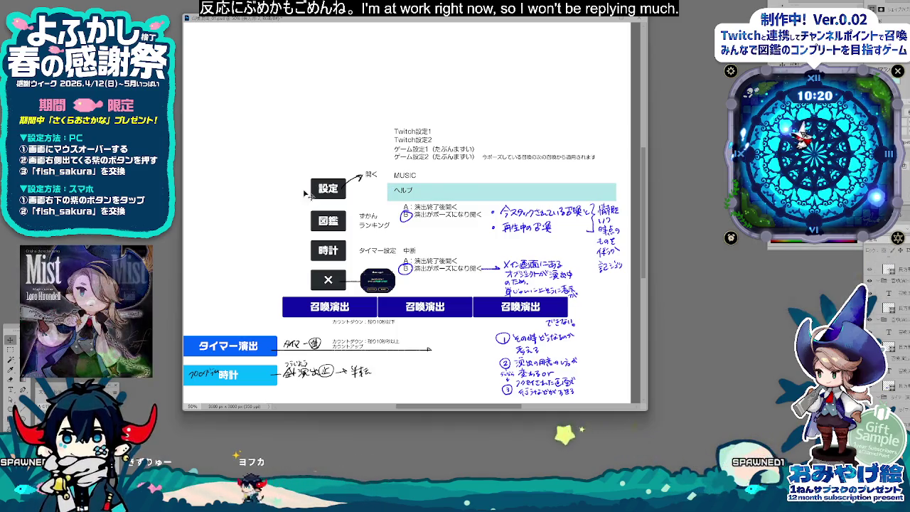
Step: Copy the bar behind MUSIC in green and behind the ゲーム設定 lines
drag(465, 197, 463, 181)
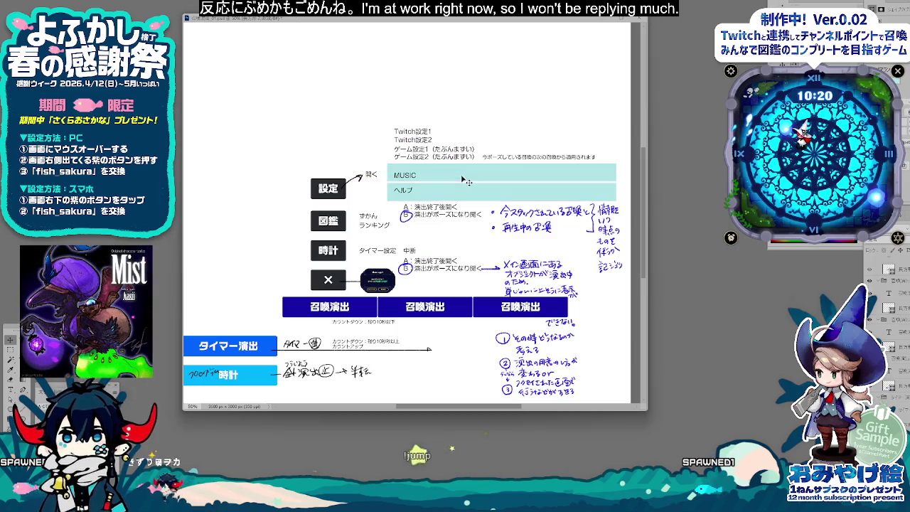
double_click(802, 134)
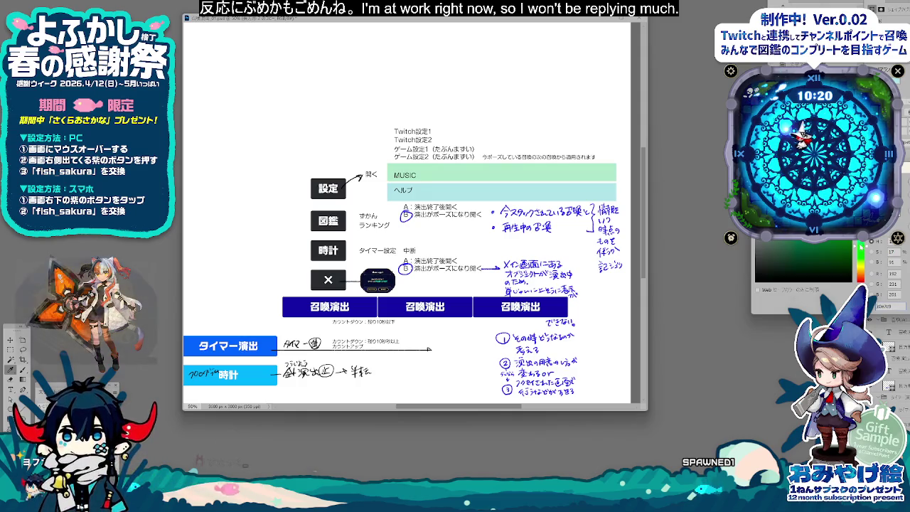
key(Return)
drag(488, 175, 489, 157)
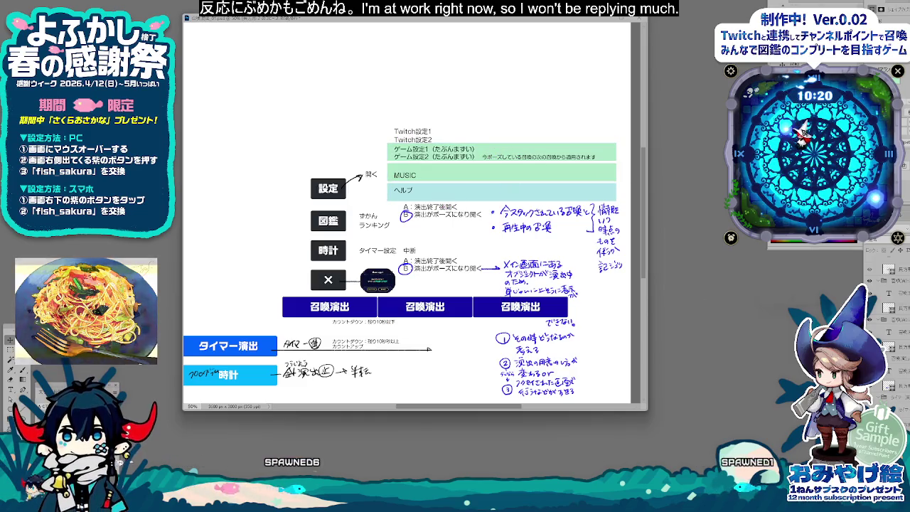
key(b)
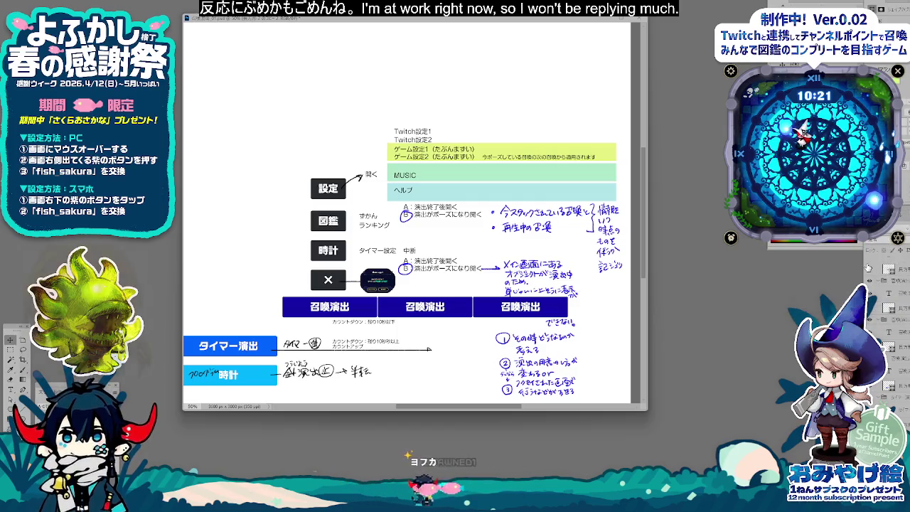
Step: Copy the yellow-green bar, recolour it pink, and move it up over Twitch設定
drag(520, 152, 520, 133)
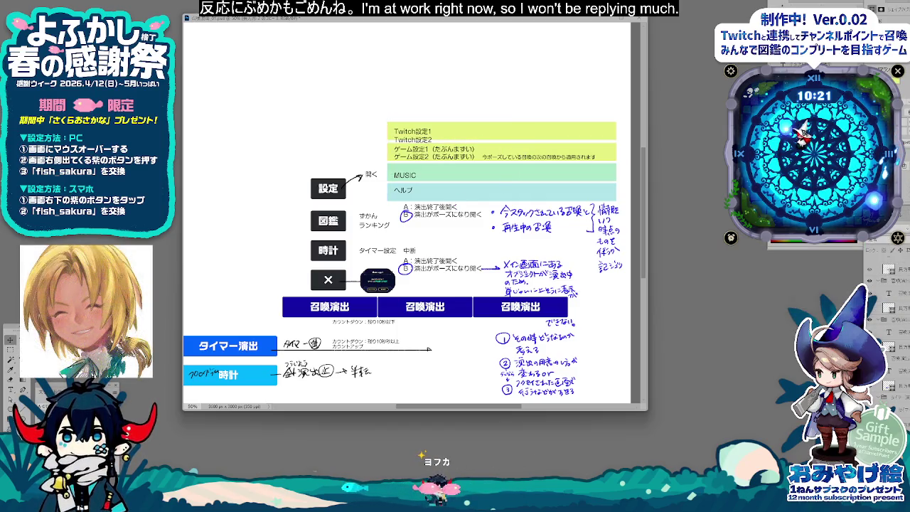
double_click(889, 270)
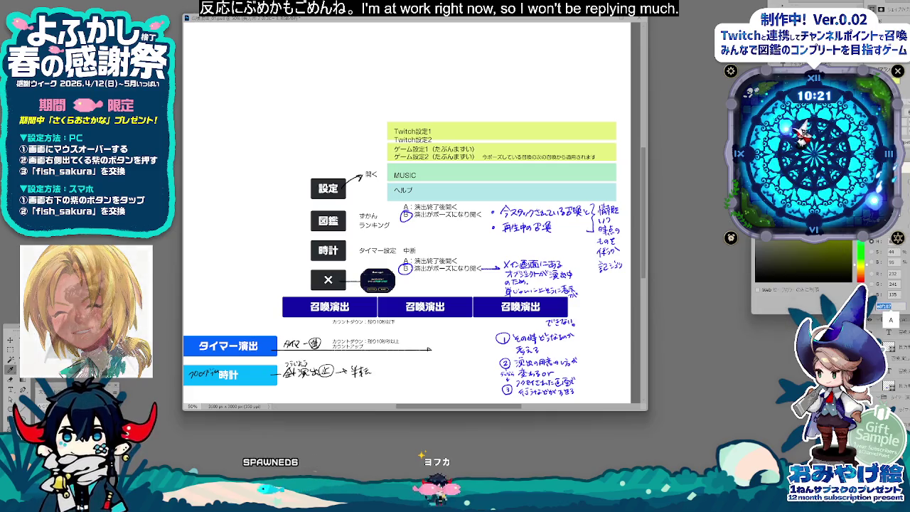
key(ctrl+v)
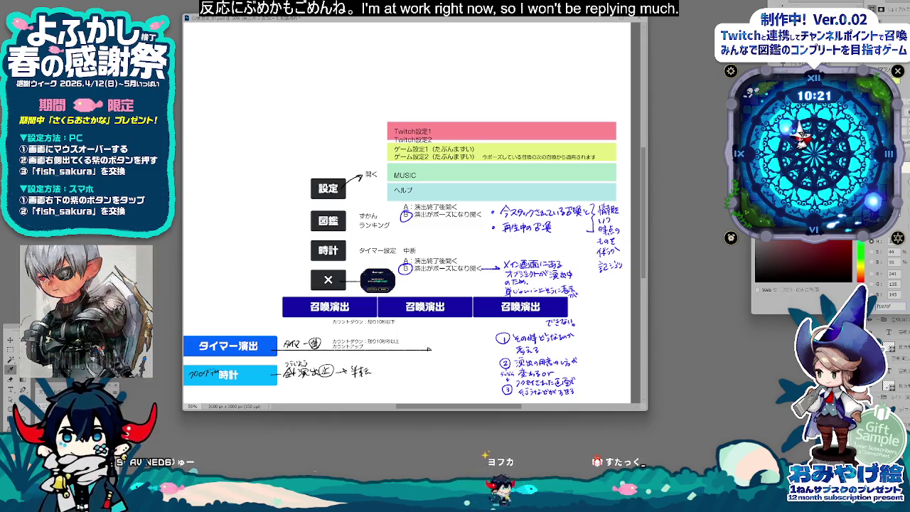
key(Return)
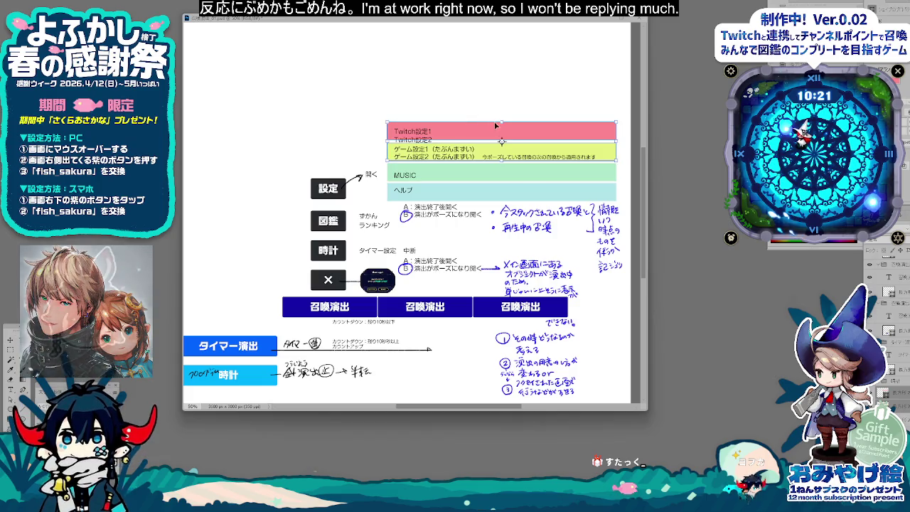
drag(491, 154, 492, 112)
key(Return)
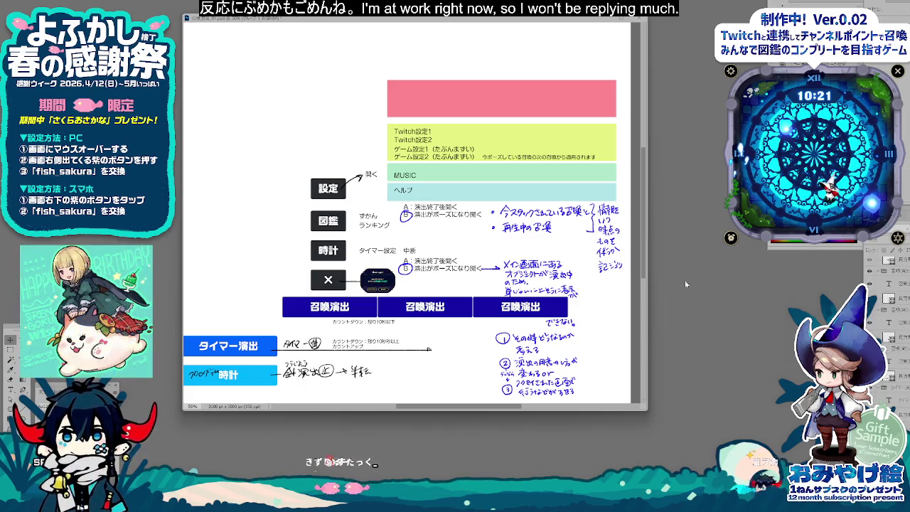
Step: Move the Twitch設定, ゲーム設定 and ヘルプ text into their coloured bands
mouse_move(439, 150)
mouse_down()
mouse_move(425, 142)
mouse_move(454, 107)
mouse_up()
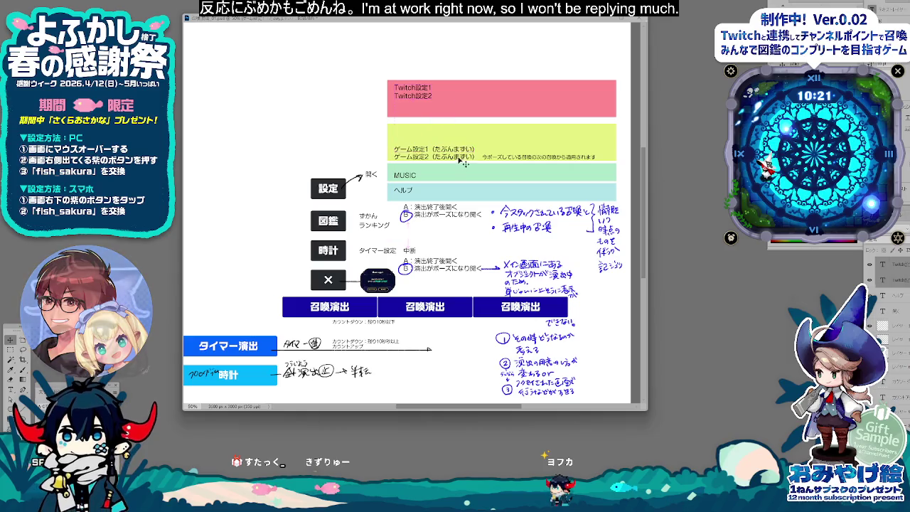
mouse_move(462, 163)
mouse_down()
mouse_move(497, 138)
mouse_move(544, 161)
mouse_up()
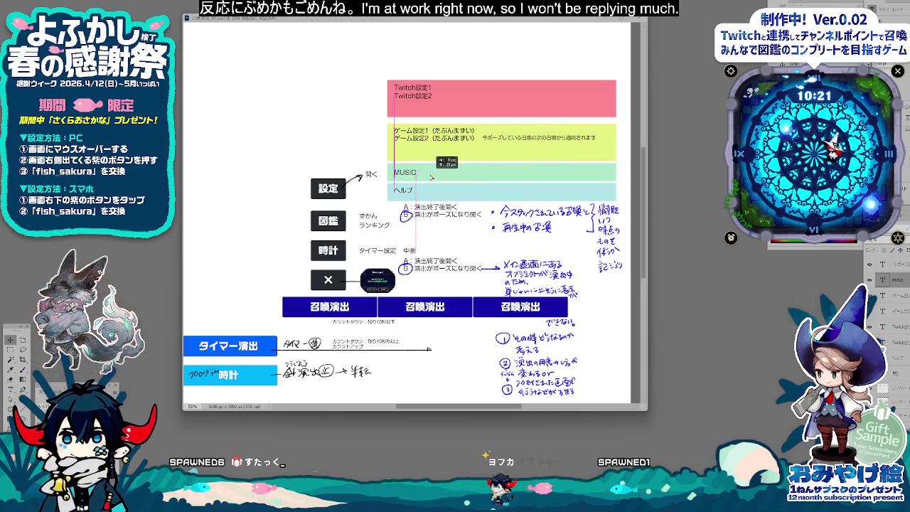
drag(410, 192, 412, 194)
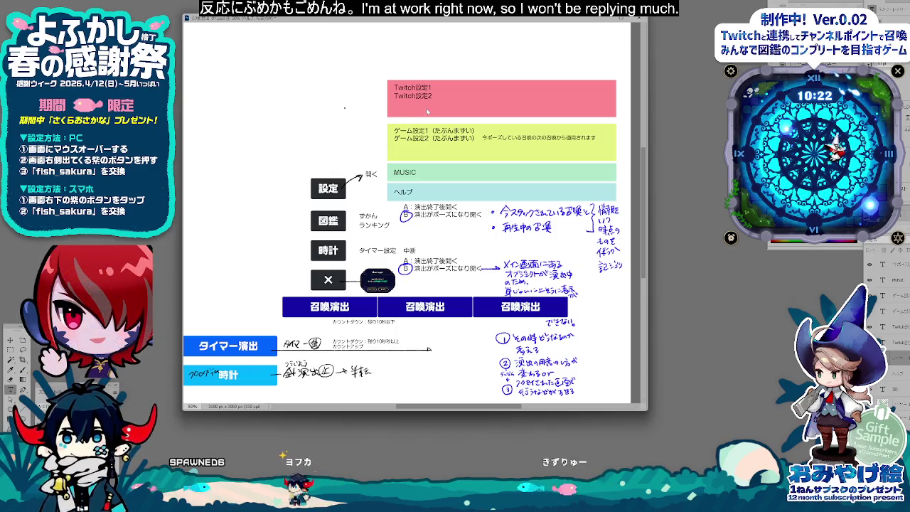
text(まずい)
Step: Write the two-line note ダメ / ダイアログを出す
key(space)
key(space)
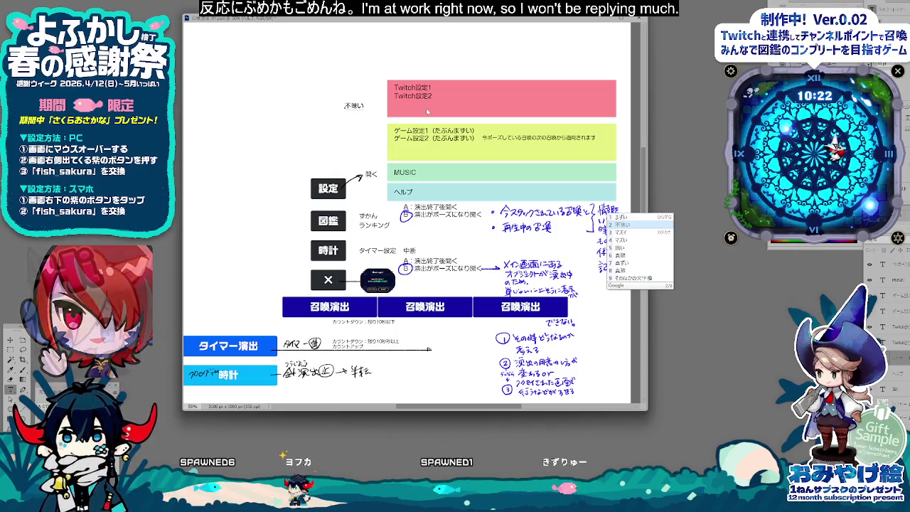
key(Return)
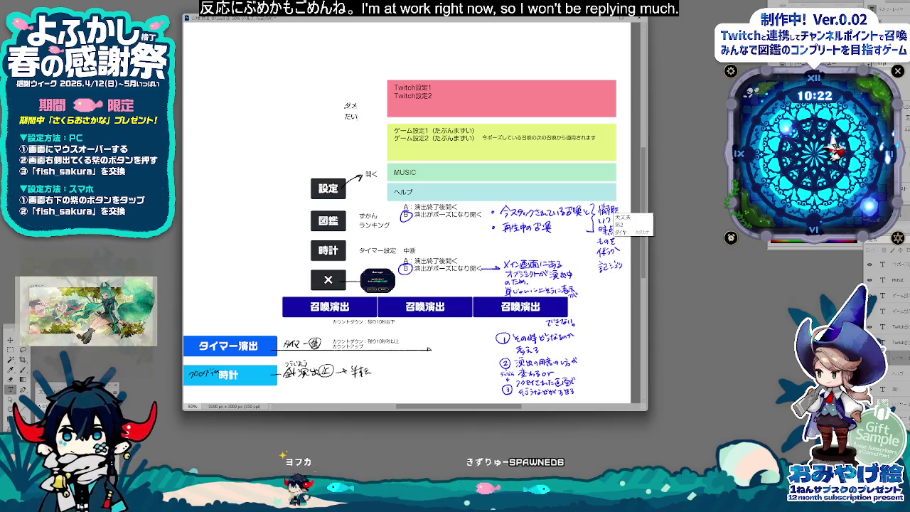
text(ダイアログ)
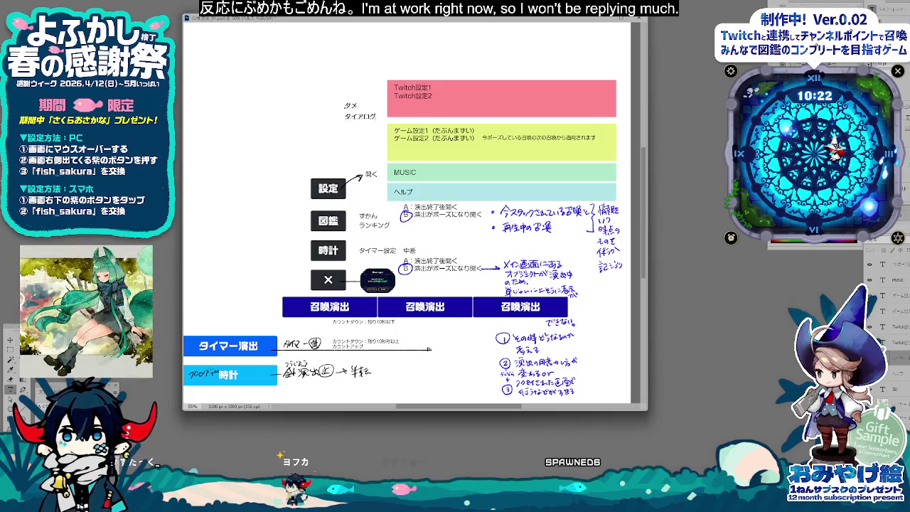
text(を)
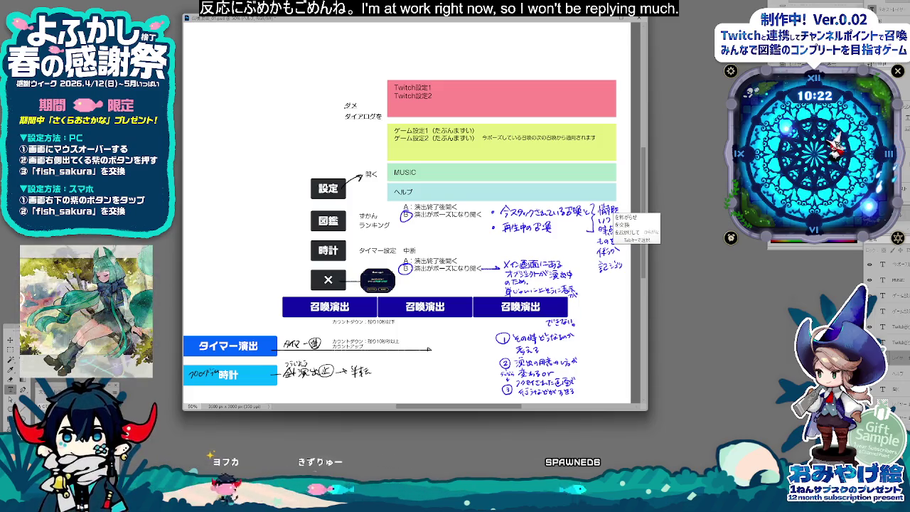
text(出す)
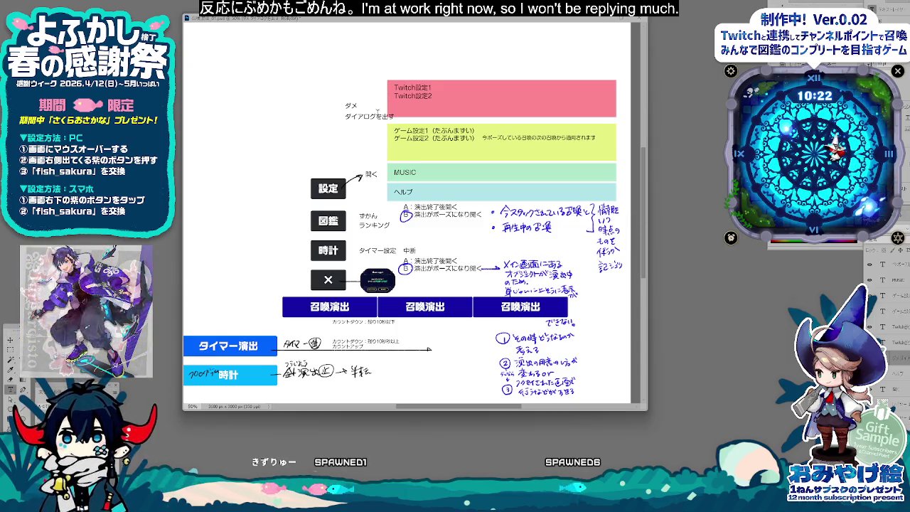
Step: Position the note beside the pink Twitch band, then start entering a wider canvas width
drag(370, 122, 364, 103)
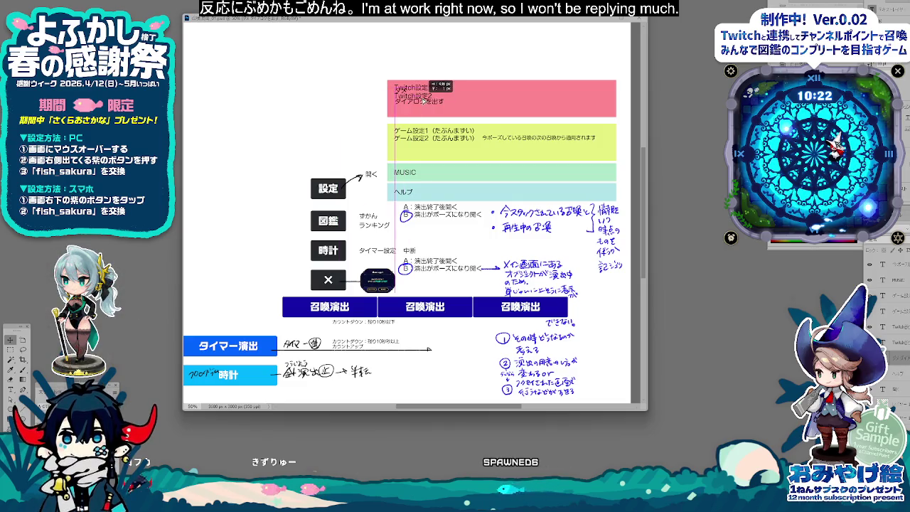
drag(413, 105, 404, 105)
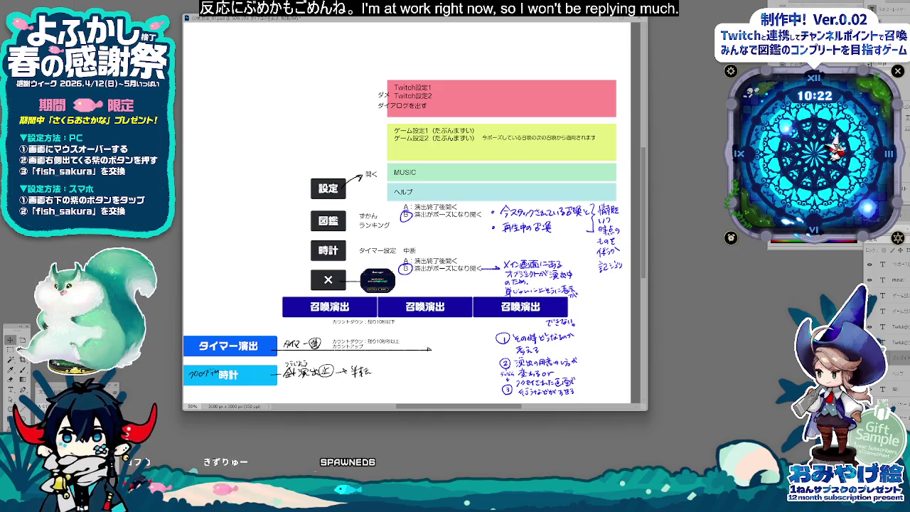
key(ctrl+alt+c)
text(4200)
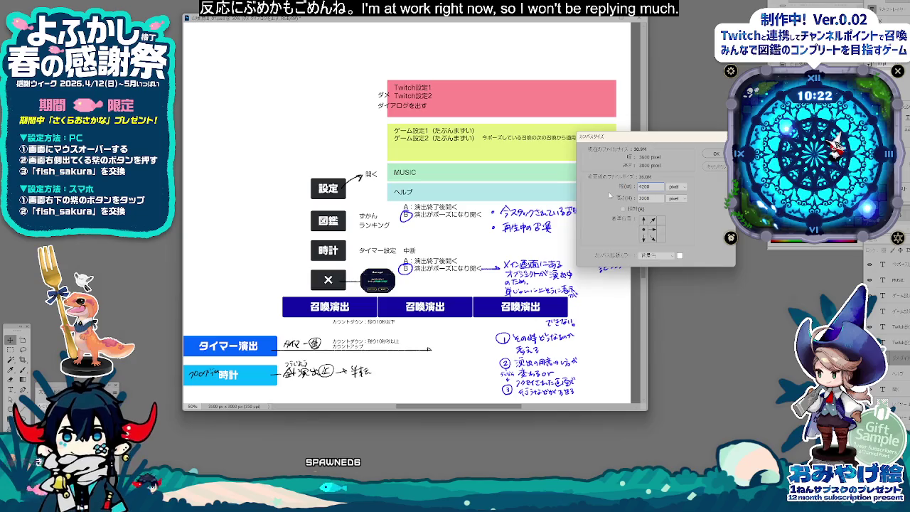
Step: Apply the 4200 px canvas width, shift the colour bands right, and reposition the ダメ note
key(Return)
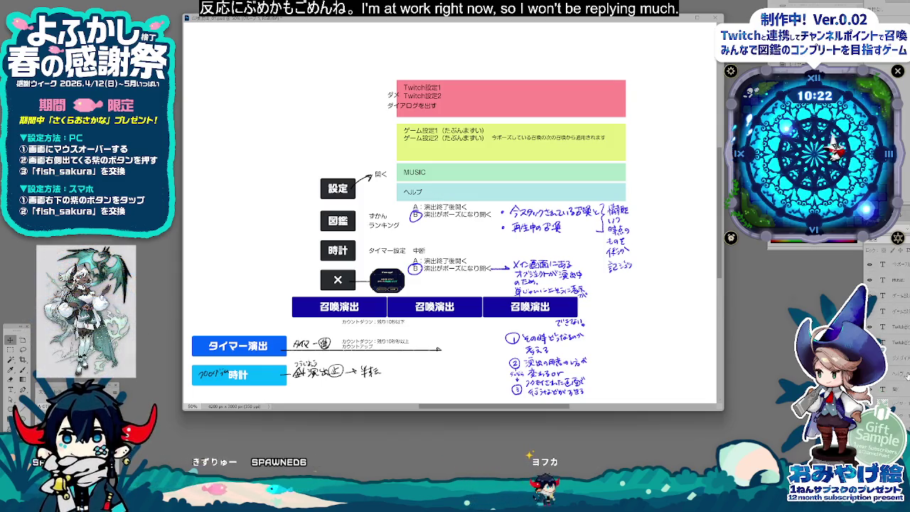
mouse_move(474, 180)
mouse_down()
mouse_move(559, 180)
mouse_move(541, 182)
mouse_up()
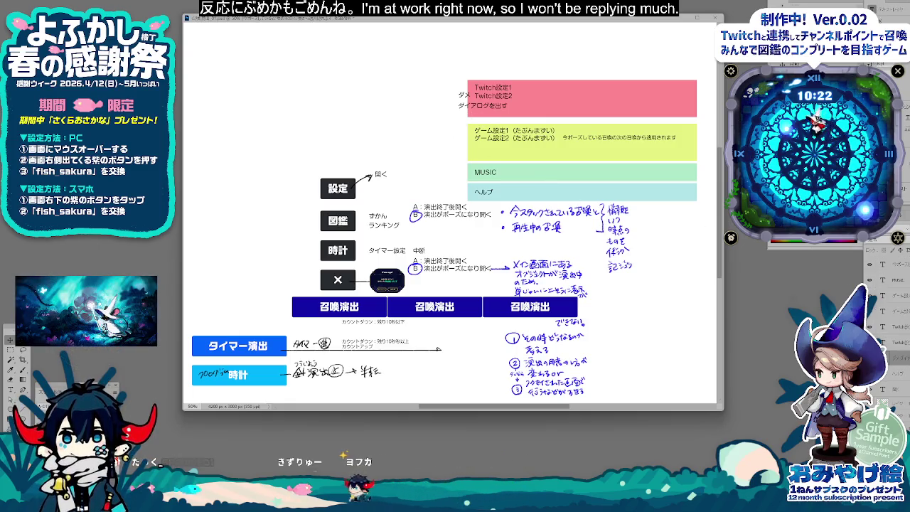
mouse_move(538, 111)
mouse_down()
mouse_move(477, 106)
mouse_move(496, 148)
mouse_up()
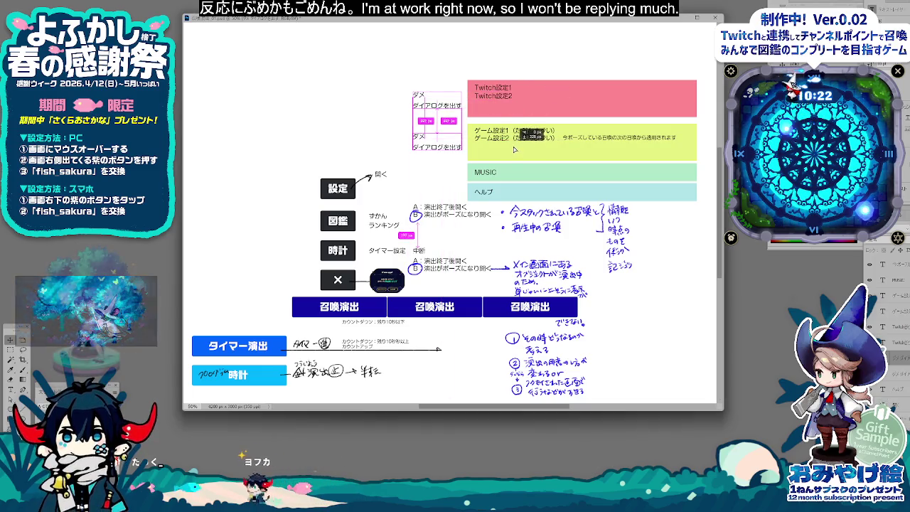
Step: Rewrite the note beside the ゲーム設定 band as まずい / 専用処理を考える
click(434, 135)
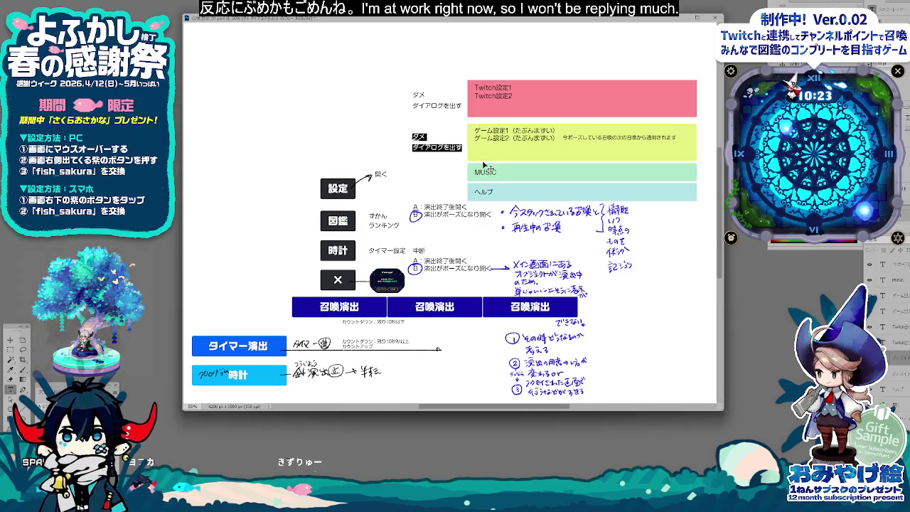
text(まずい)
key(Return)
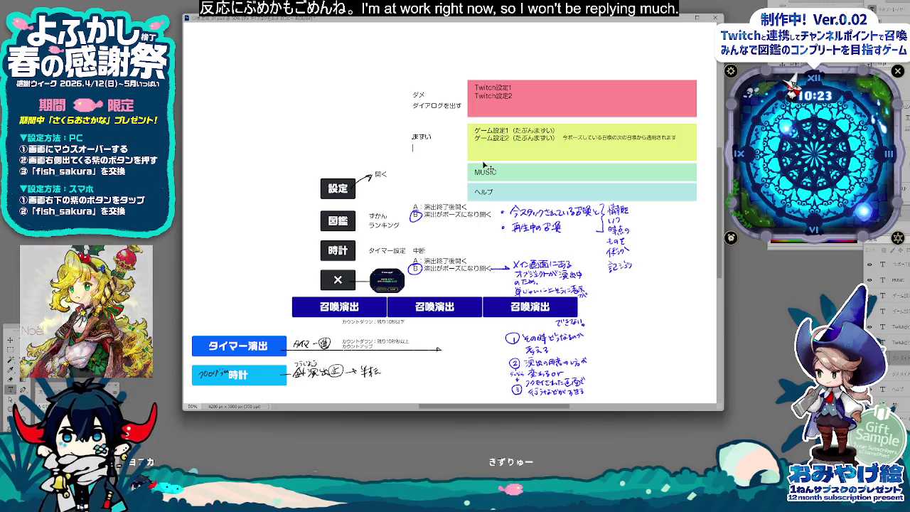
text(senyousy)
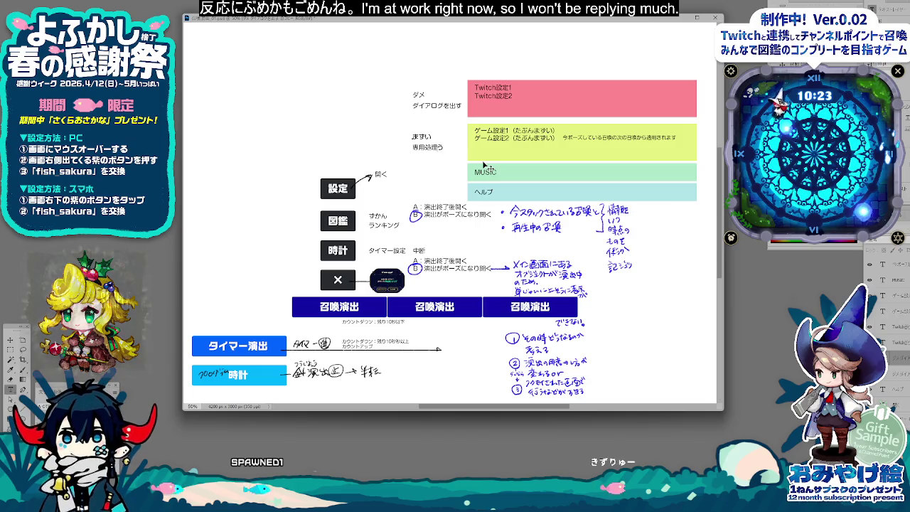
key(space)
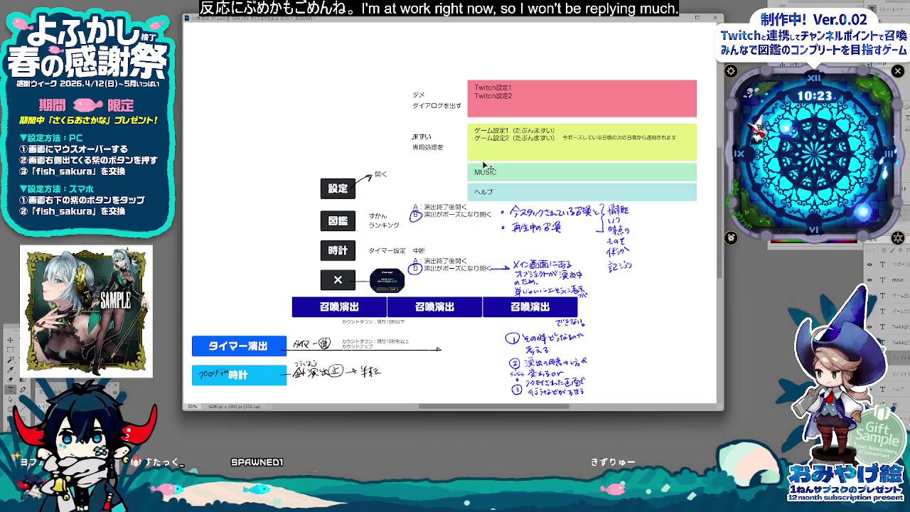
text(kangaeru)
key(space)
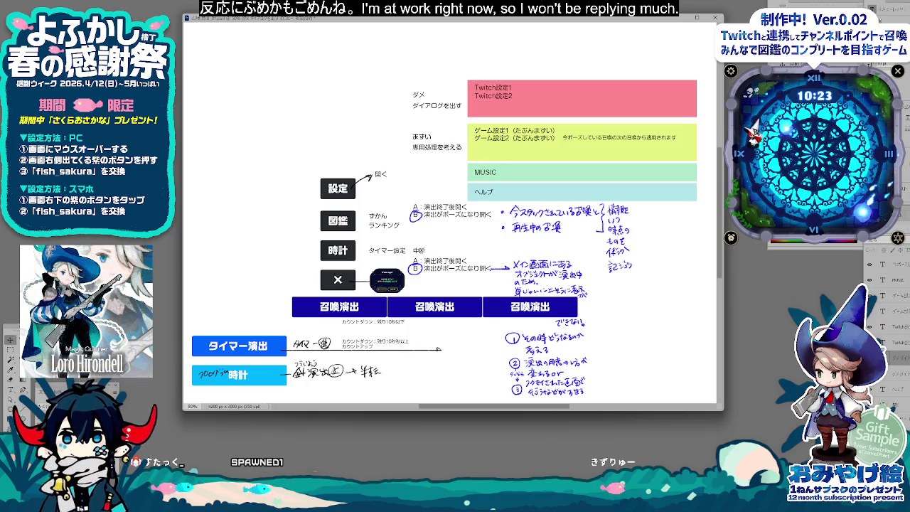
Step: Copy the note beside the MUSIC band and change it to 多分良いですよね?
drag(426, 142, 427, 174)
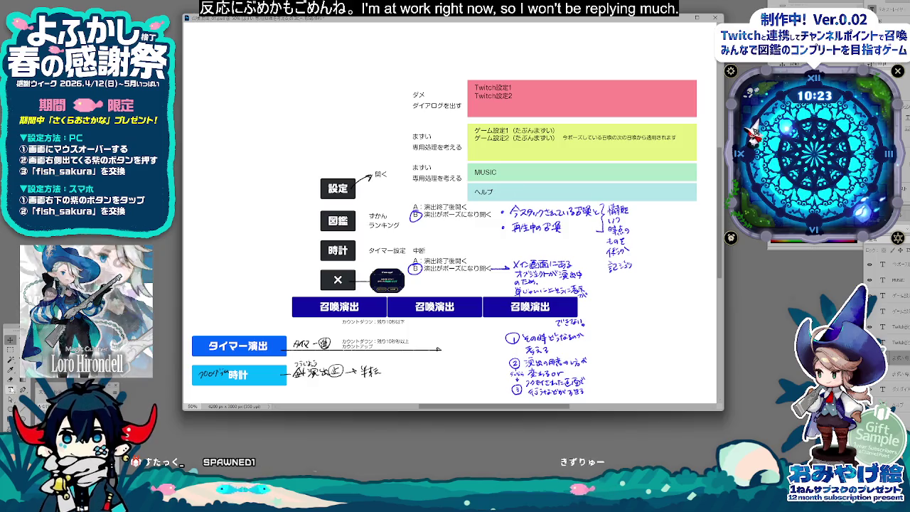
text(tabun)
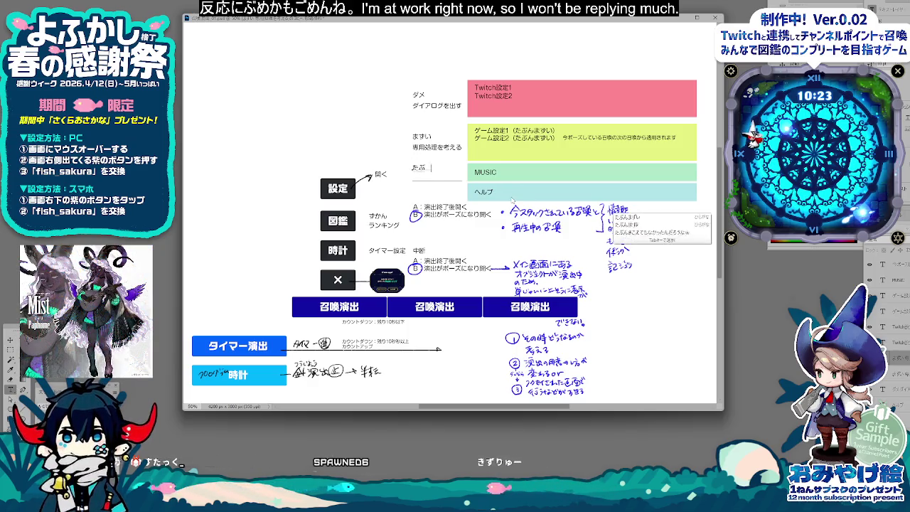
text(iidesu)
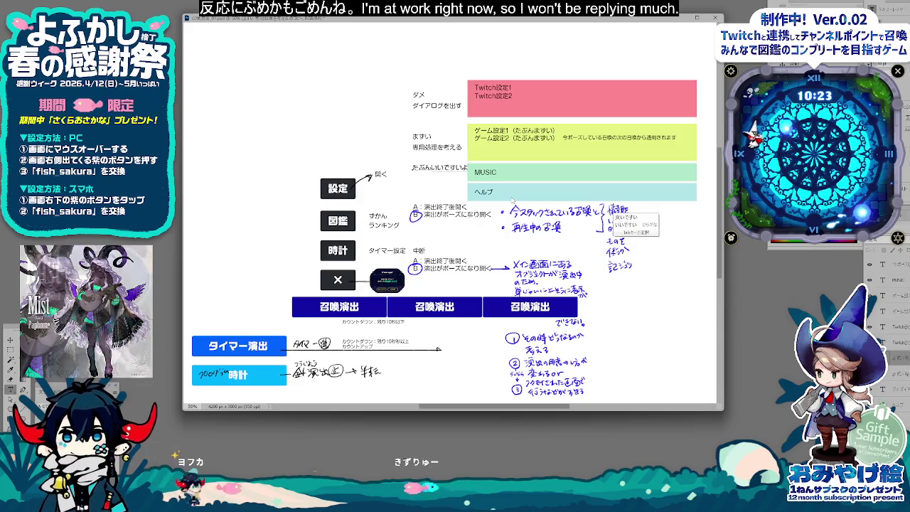
text(yone)
key(space)
key(space)
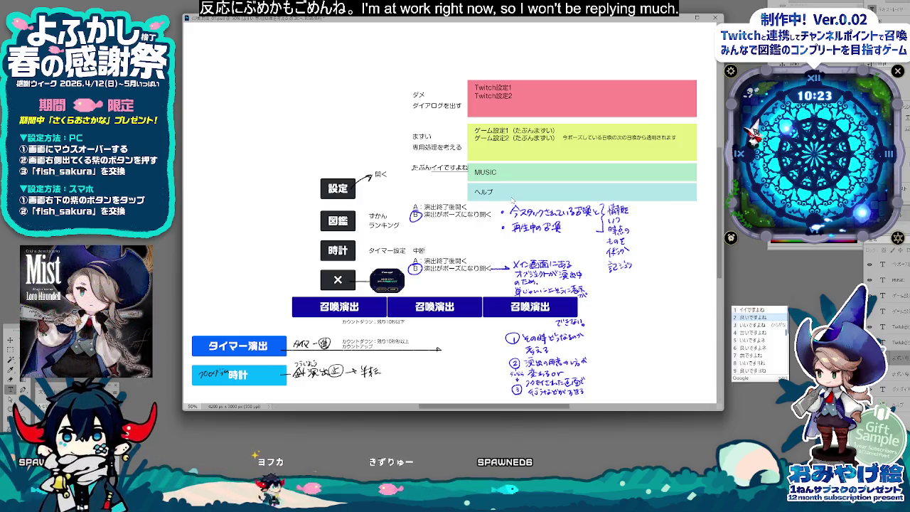
text(?)
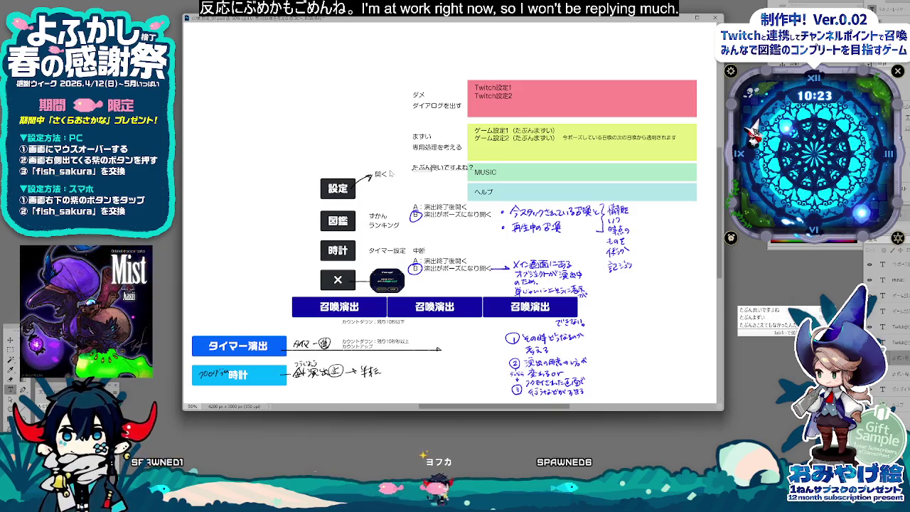
text(多分)
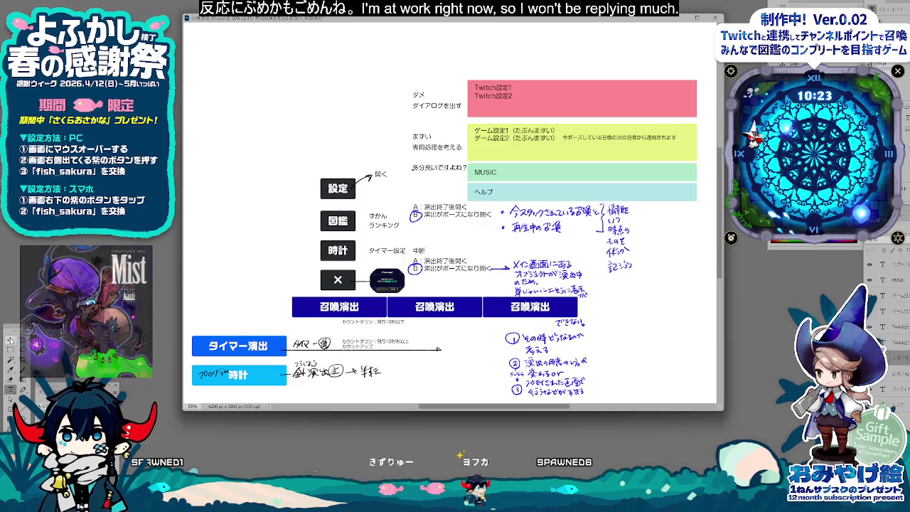
Step: Copy the note beside the ヘルプ band and change it to よし通れ
drag(388, 197, 387, 215)
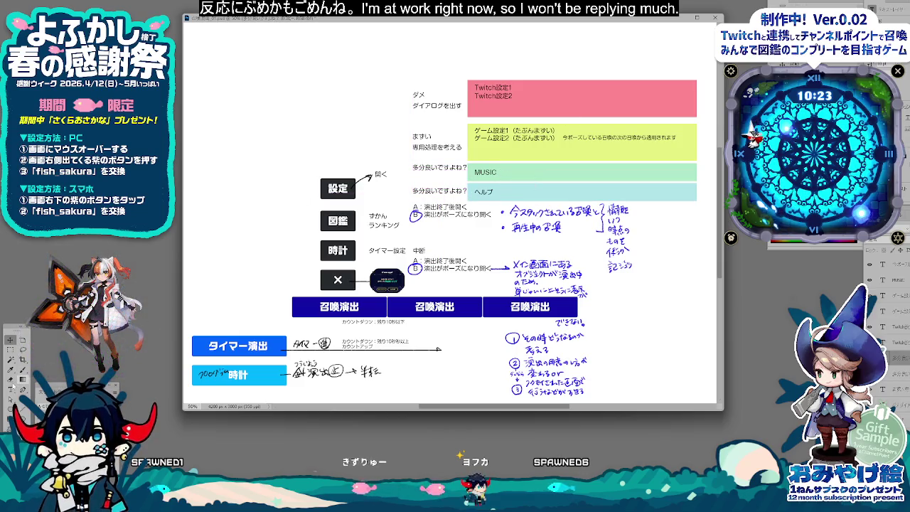
text(よしとお)
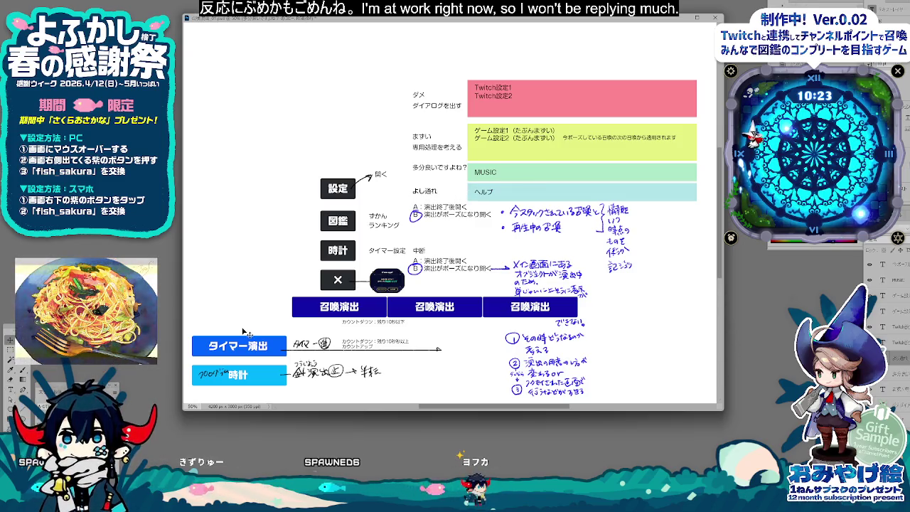
key(ctrl+plus)
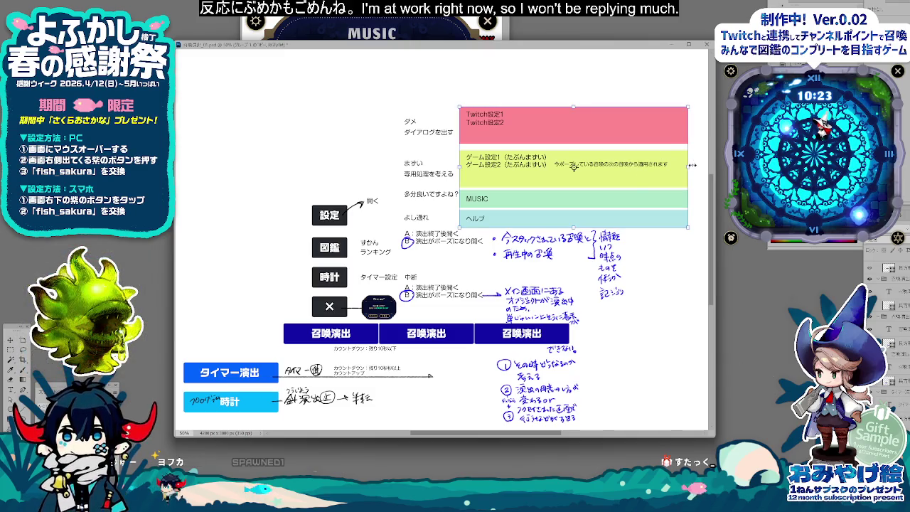
Step: Extend the bands left behind the notes and give them a translucent colour overlay
drag(692, 165, 397, 169)
drag(459, 169, 461, 166)
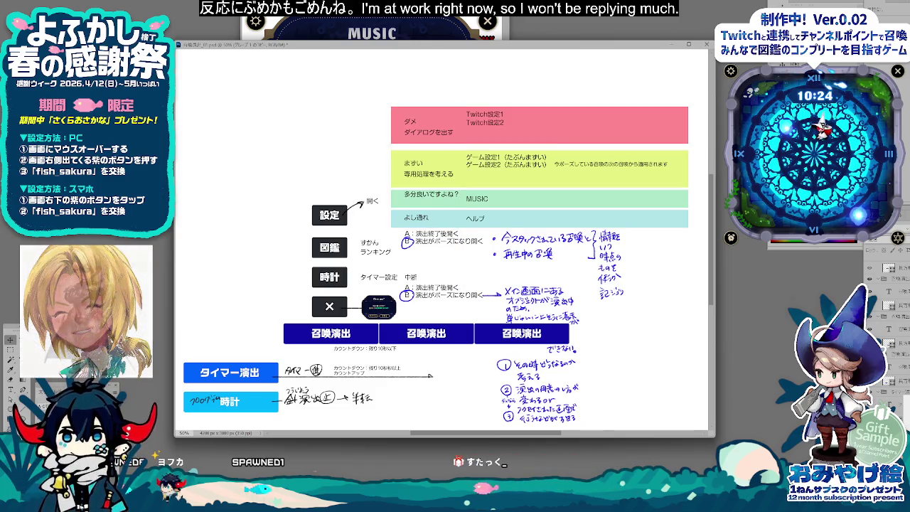
click(882, 398)
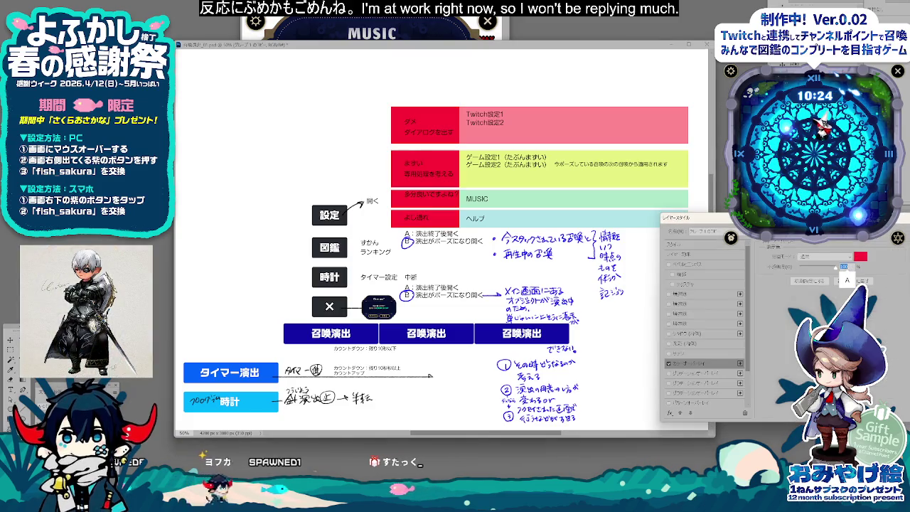
click(860, 256)
click(797, 281)
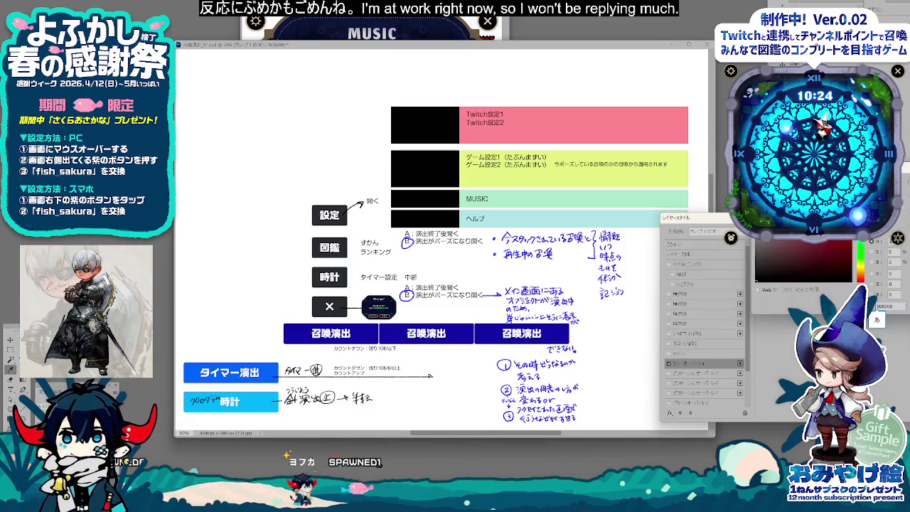
key(Return)
mouse_move(804, 267)
mouse_down()
mouse_move(788, 268)
mouse_move(806, 269)
mouse_up()
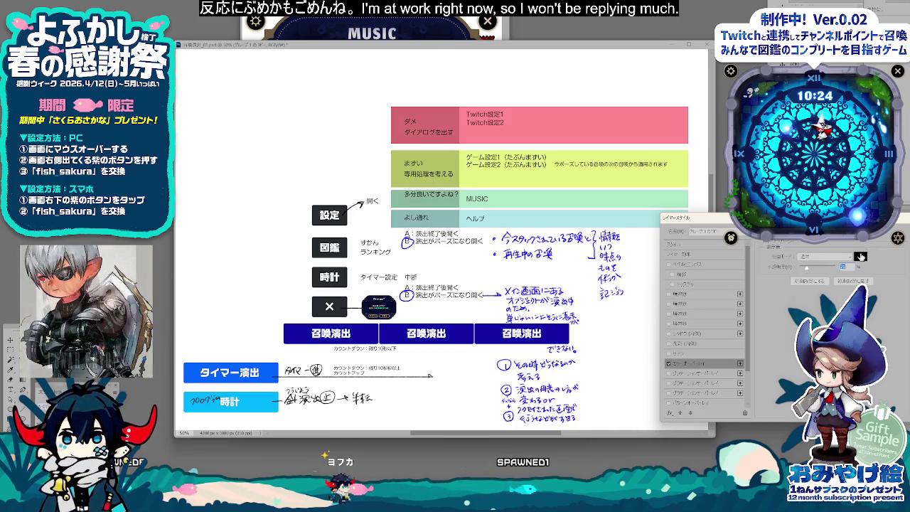
Step: Set the colour overlay to white, then bring the game's MUSIC settings window forward
click(860, 256)
click(758, 243)
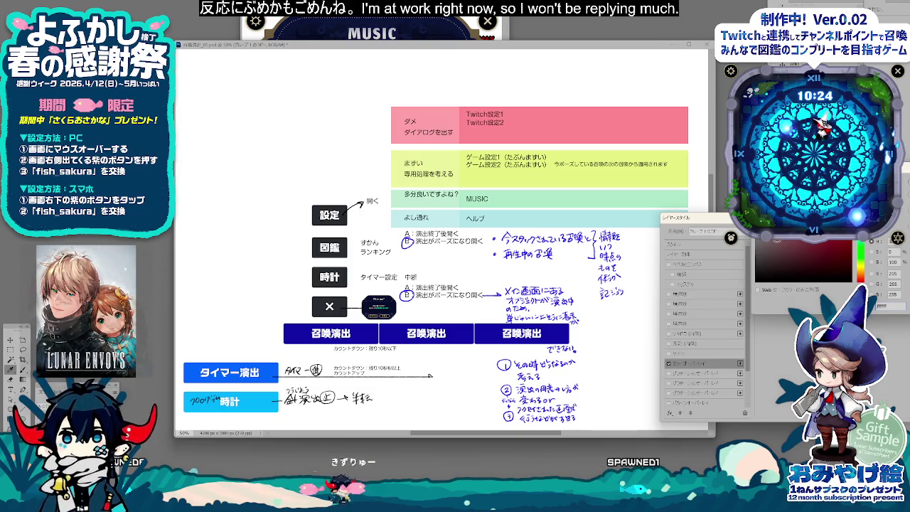
key(Return)
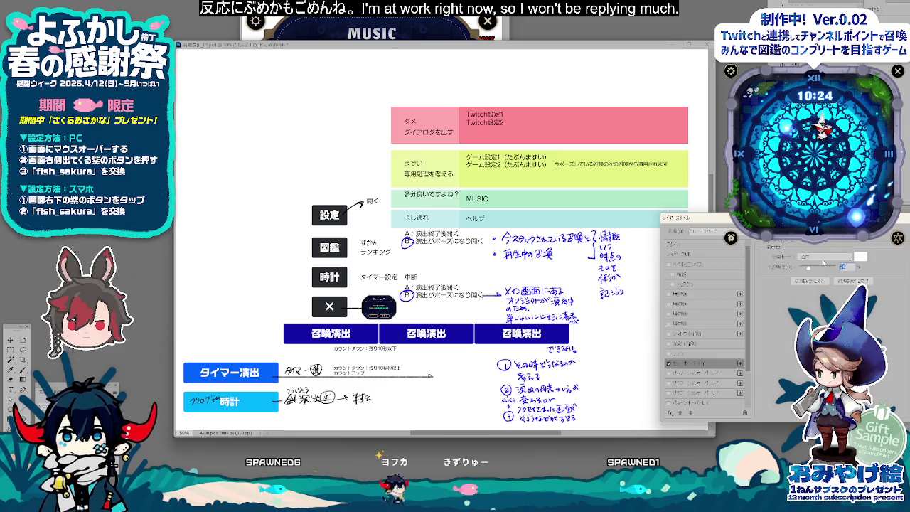
click(860, 257)
click(796, 258)
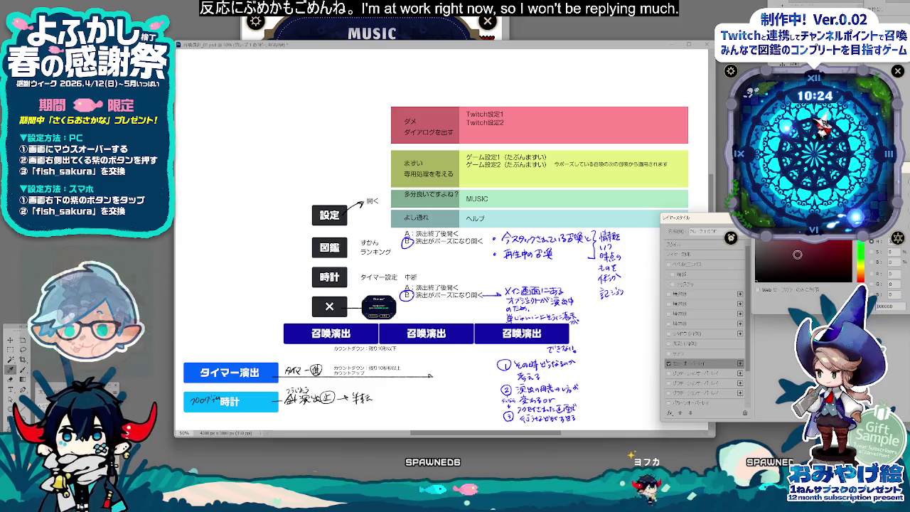
click(677, 99)
key(Return)
key(Return)
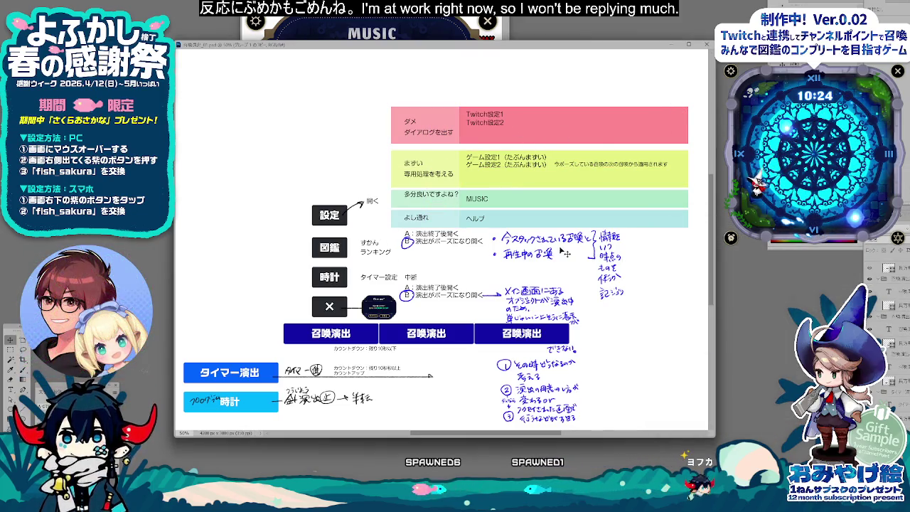
click(424, 18)
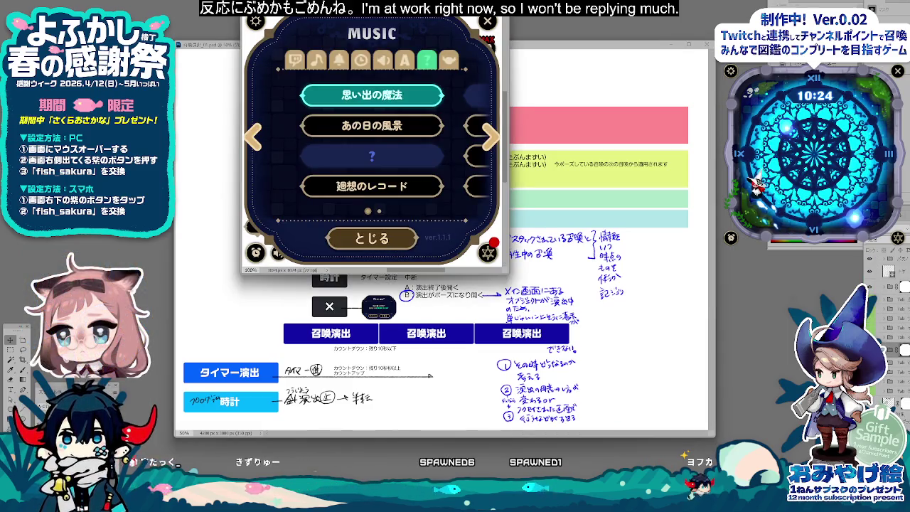
Step: View the game's VOLUME page, then return to Photoshop and select the copied MUSIC text
click(491, 136)
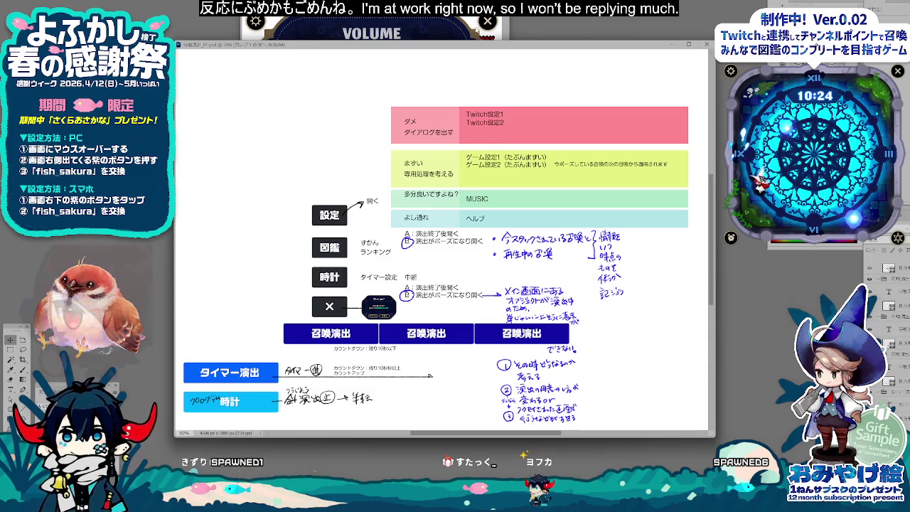
drag(481, 45, 492, 62)
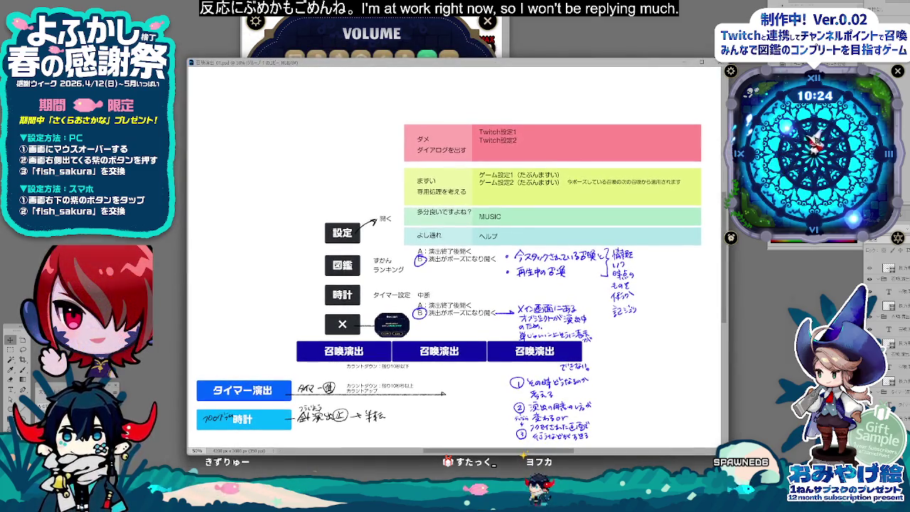
click(603, 122)
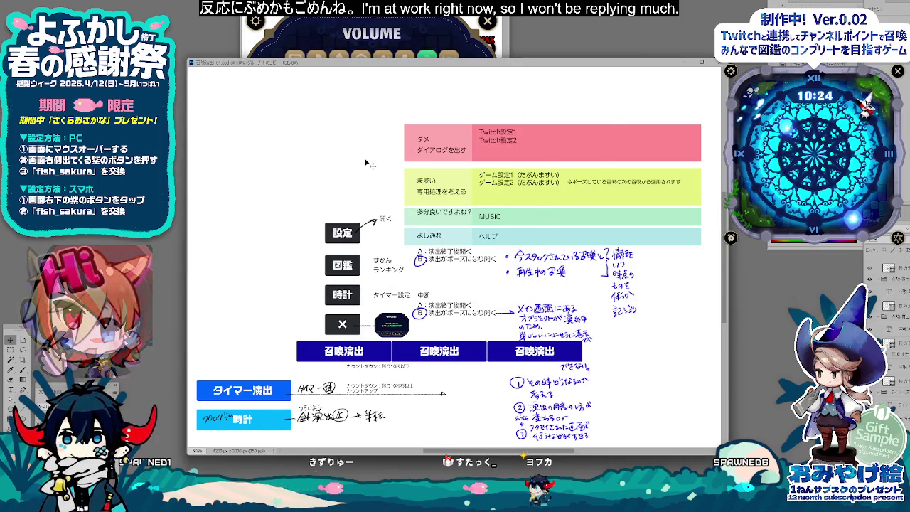
click(489, 220)
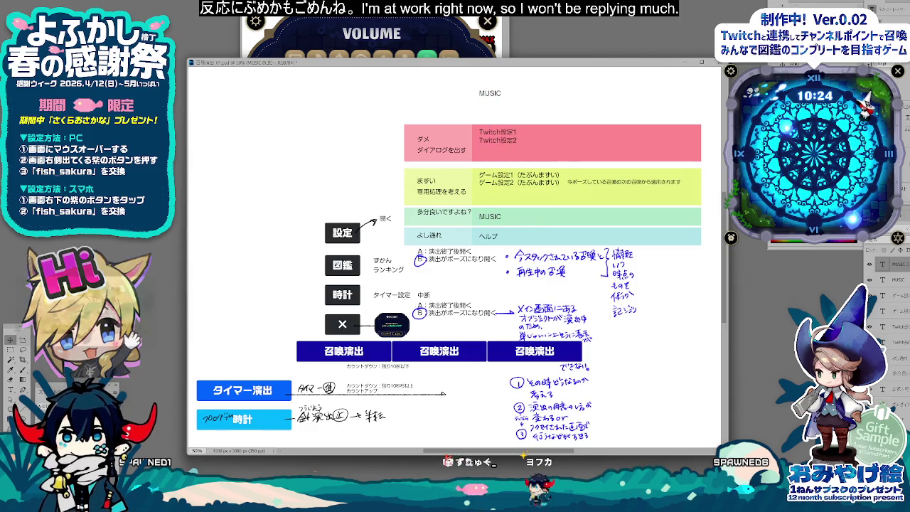
Step: Replace the MUSIC copy with a two-line question about pausing via a settings or pause button
key(t)
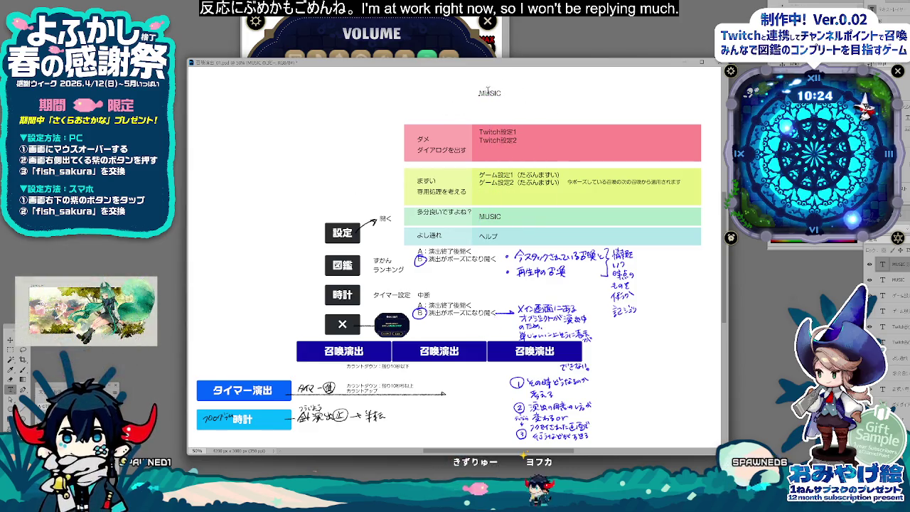
text(そもそ)
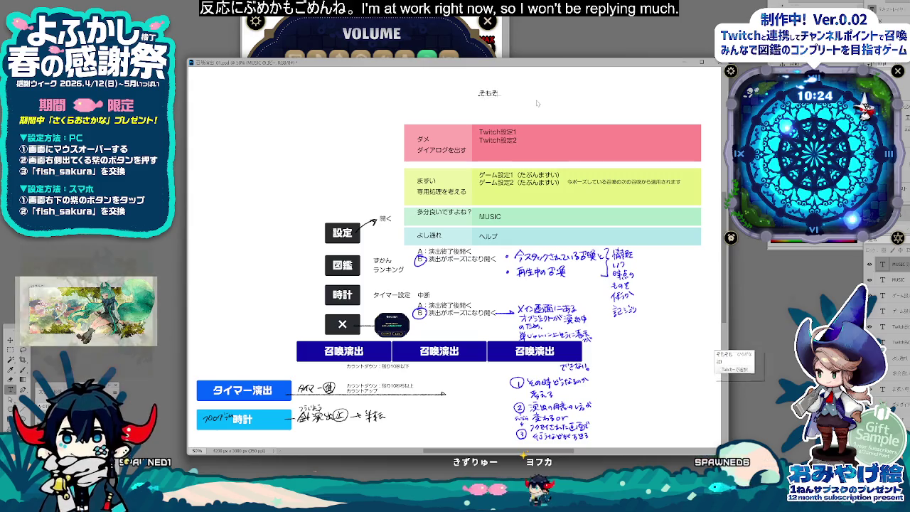
text(もポーズし)
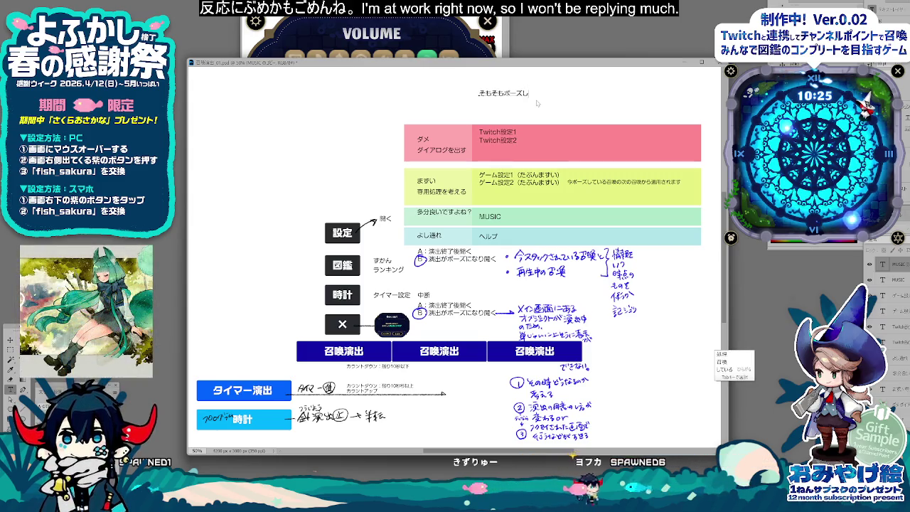
text(たい場合は？s)
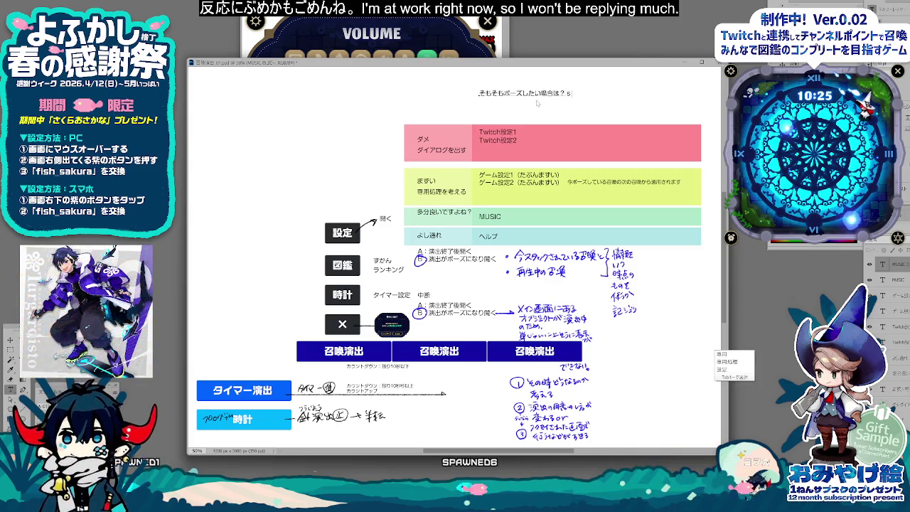
key(BackSpace)
text(設定ボタンを)
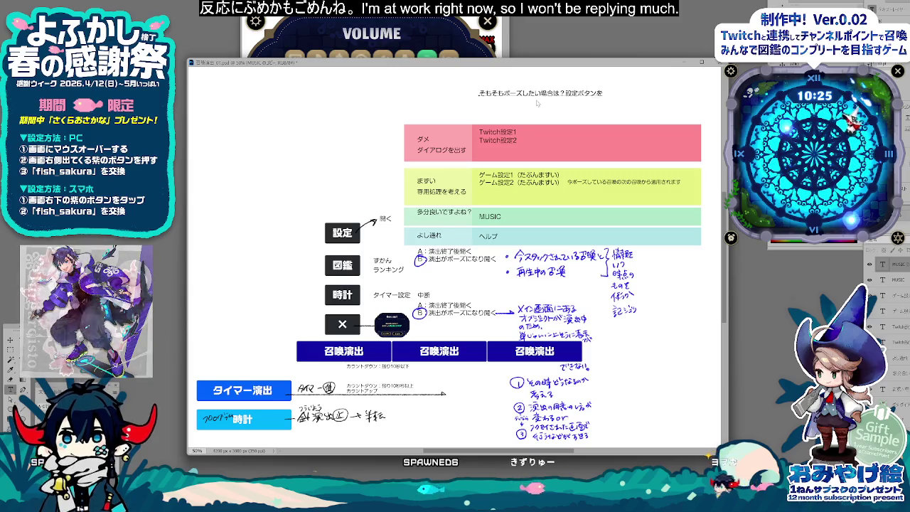
text(押すて)
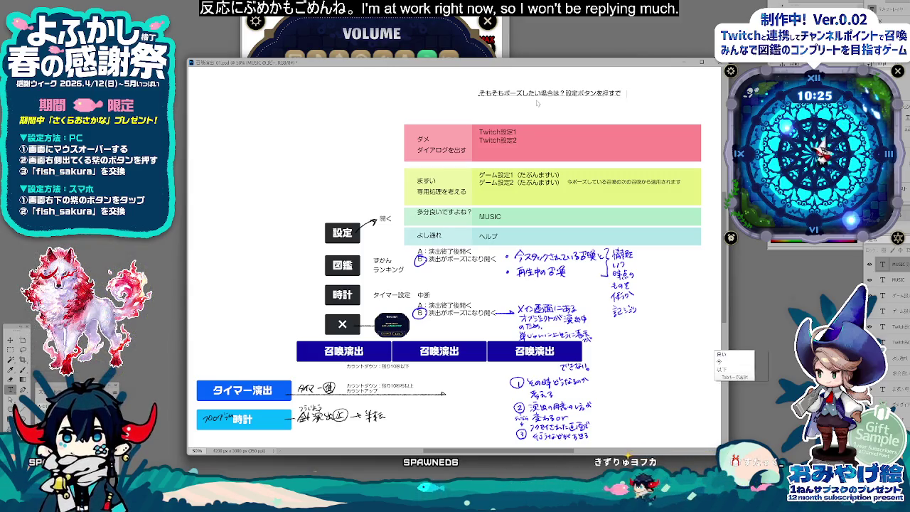
text(?)
key(ctrl+Return)
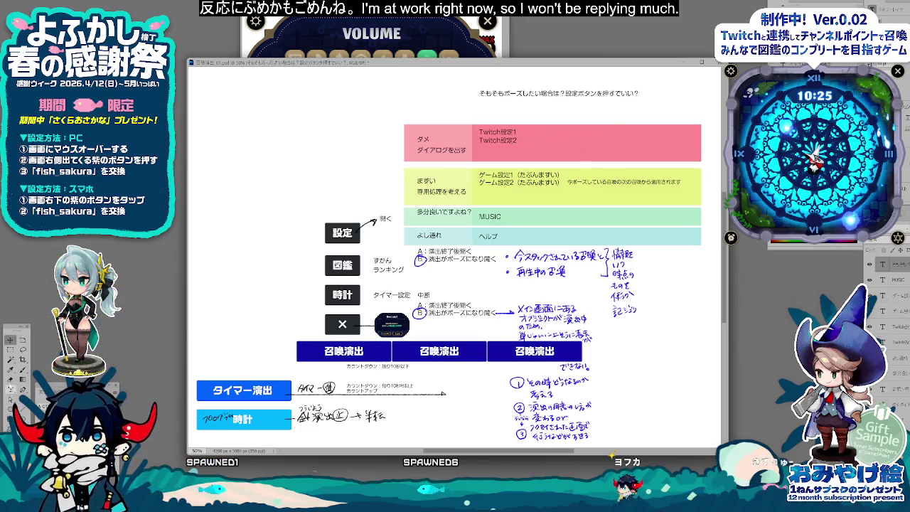
key(Return)
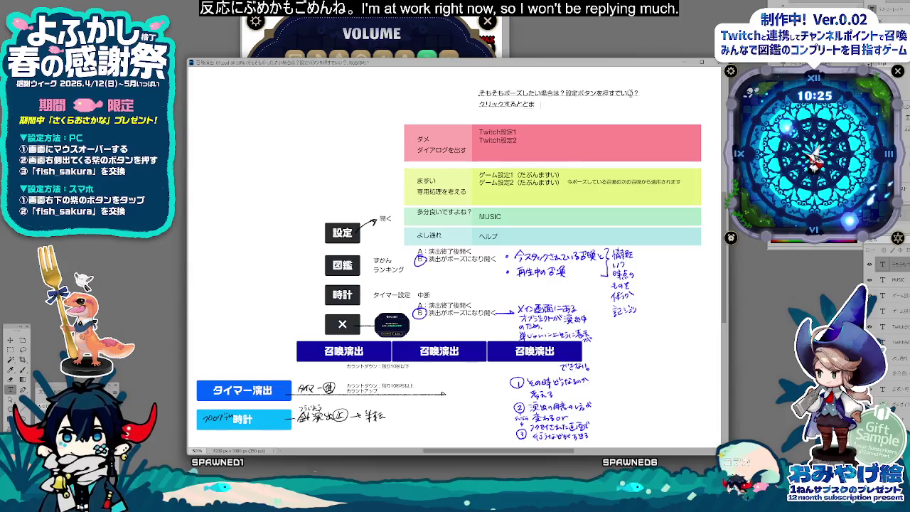
text(クリックするととまる？)
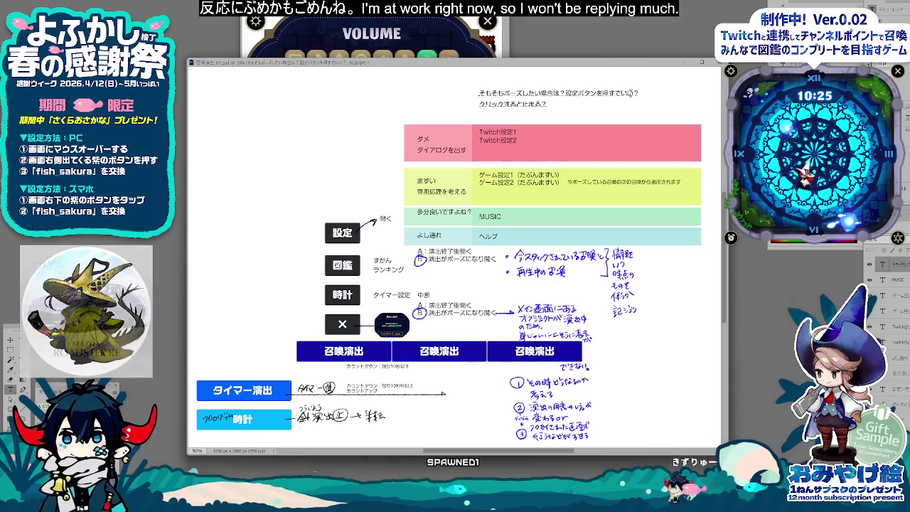
text(ポーズぼたんが)
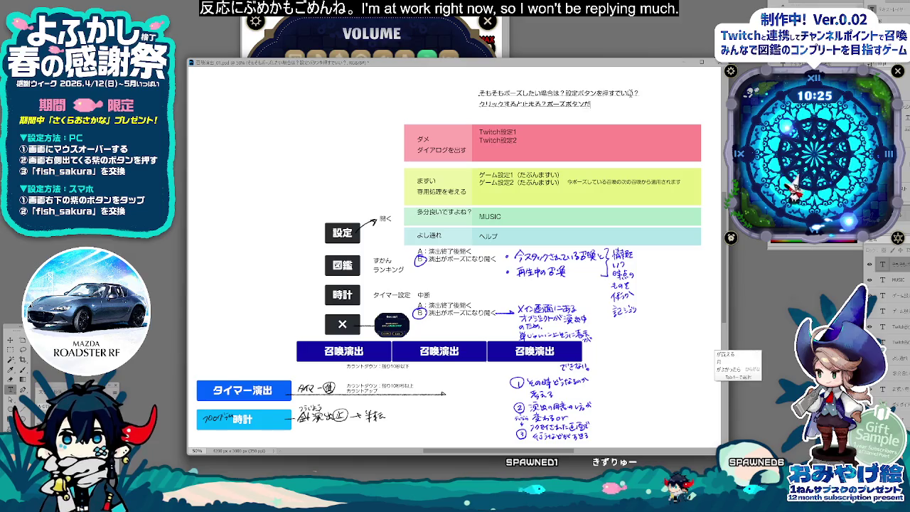
text(？)
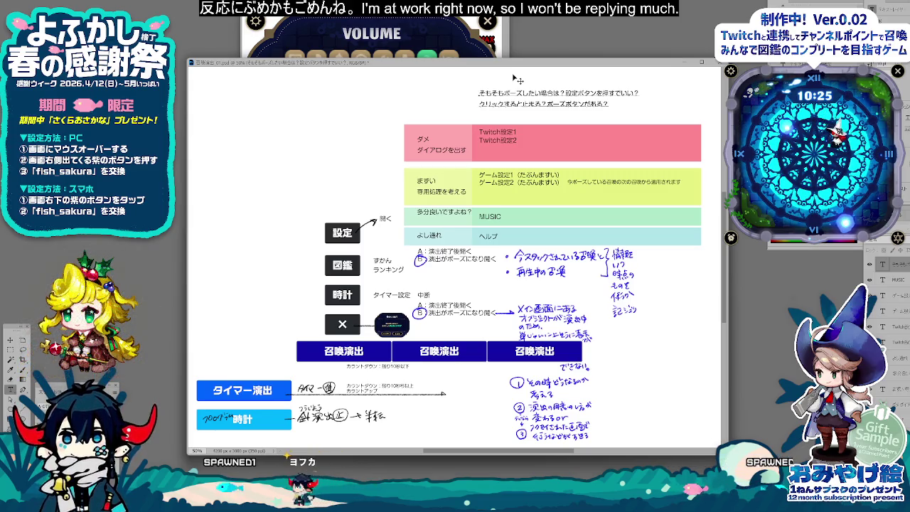
key(Return)
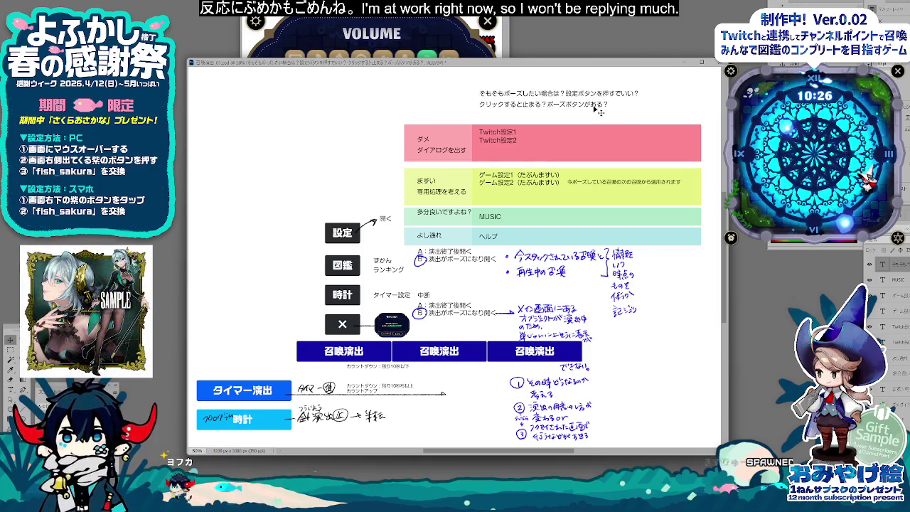
drag(596, 112, 593, 115)
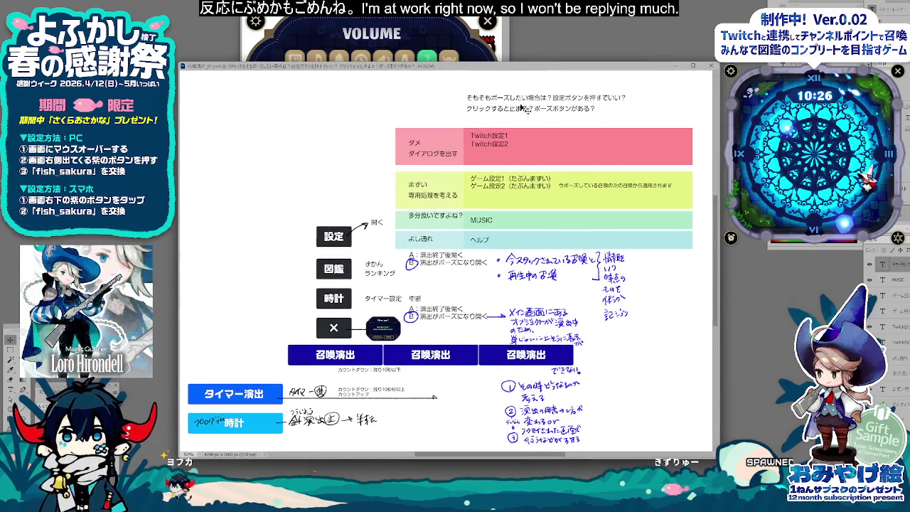
Step: Nudge the note block slightly left and compare it against the game's VOLUME settings page
drag(560, 112, 557, 112)
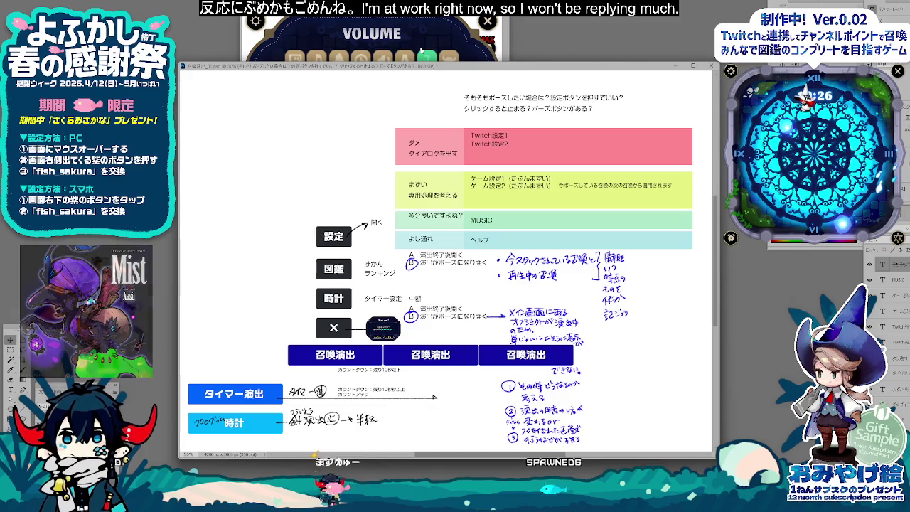
click(422, 53)
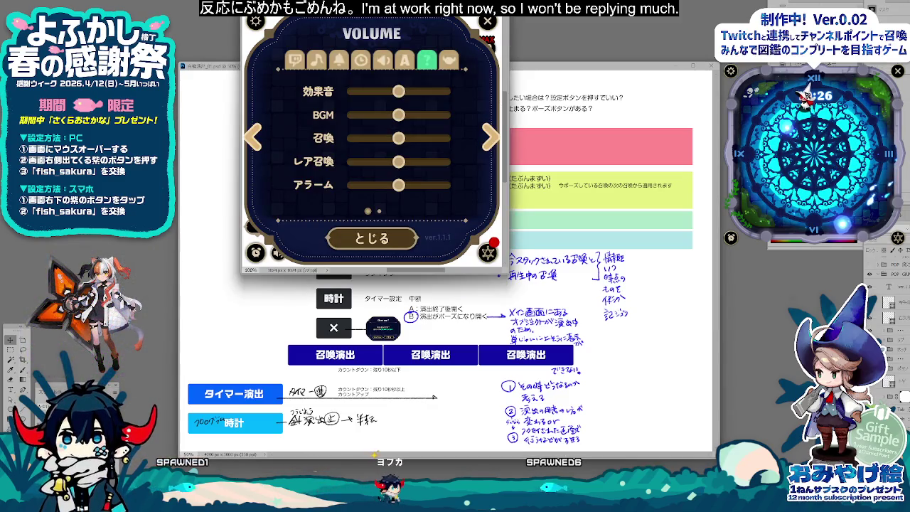
key(alt+Tab)
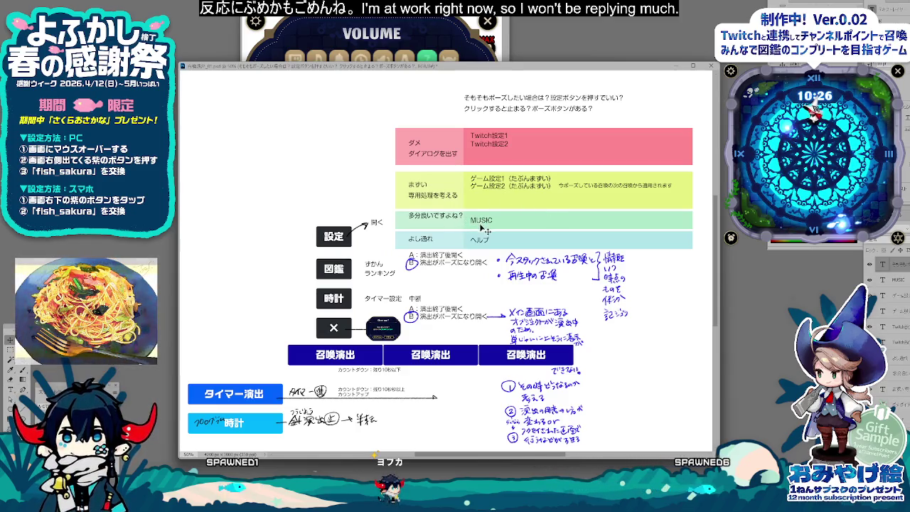
key(alt+Tab)
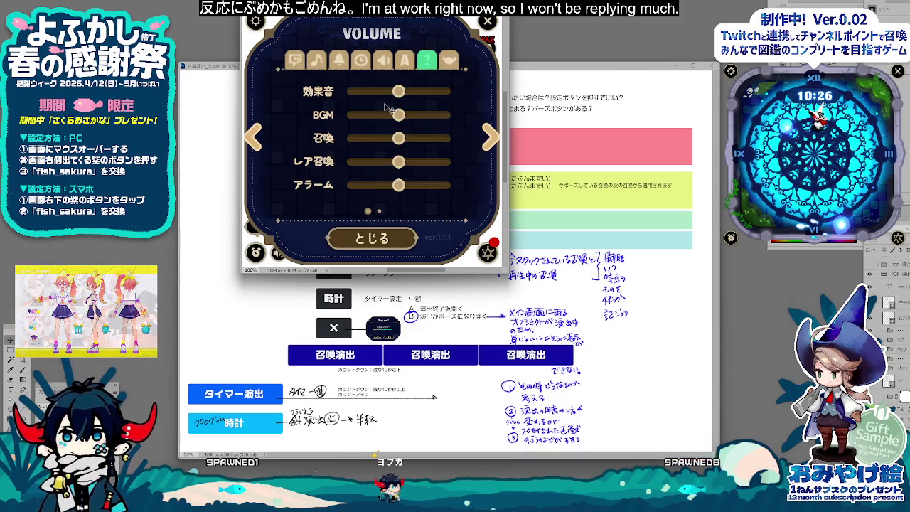
key(alt+Tab)
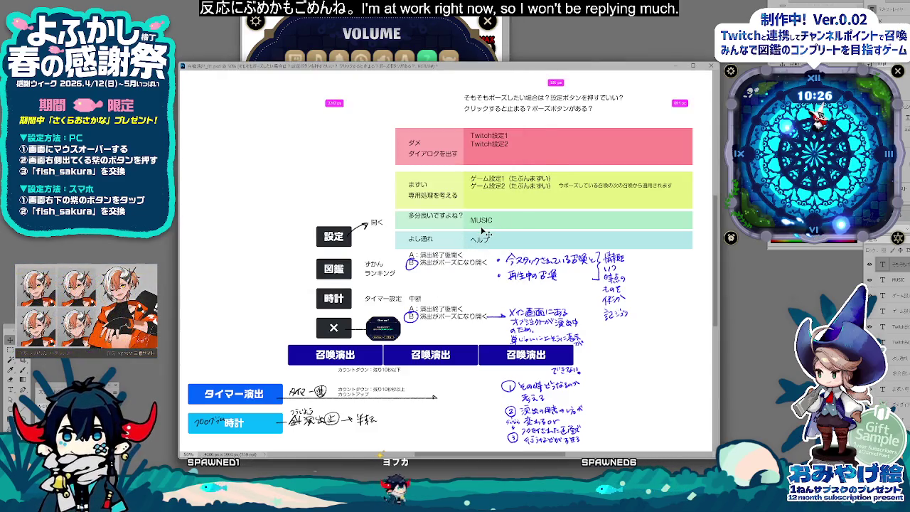
Step: Type ボリューム（させてあげたい） under MUSIC in the green band and align it left to the guide
drag(469, 221, 517, 221)
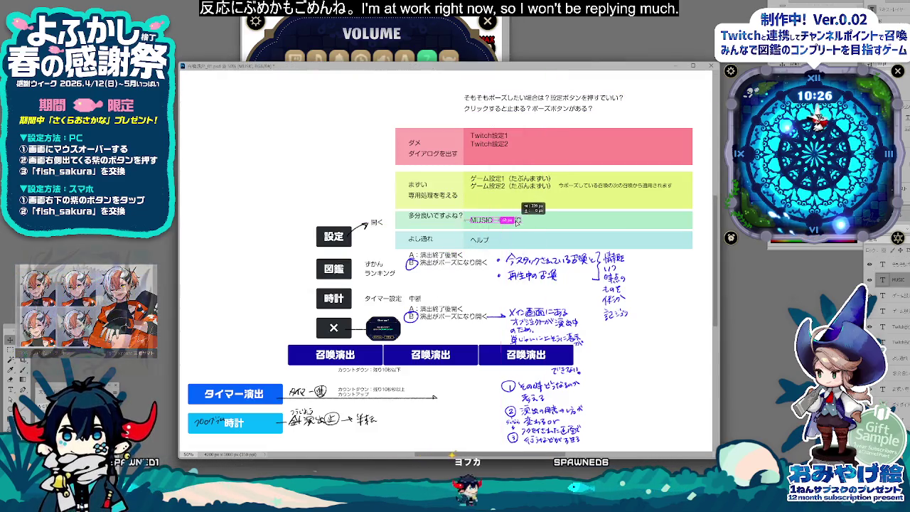
click(497, 283)
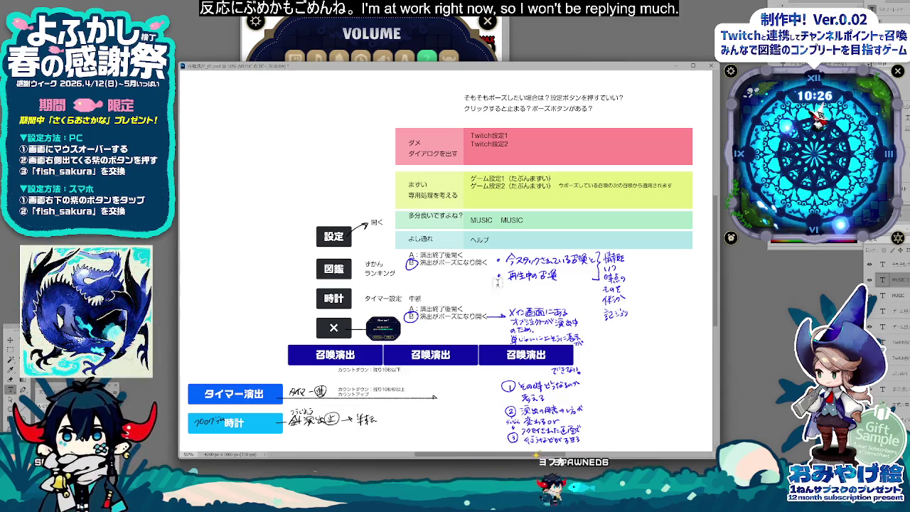
key(ctrl+z)
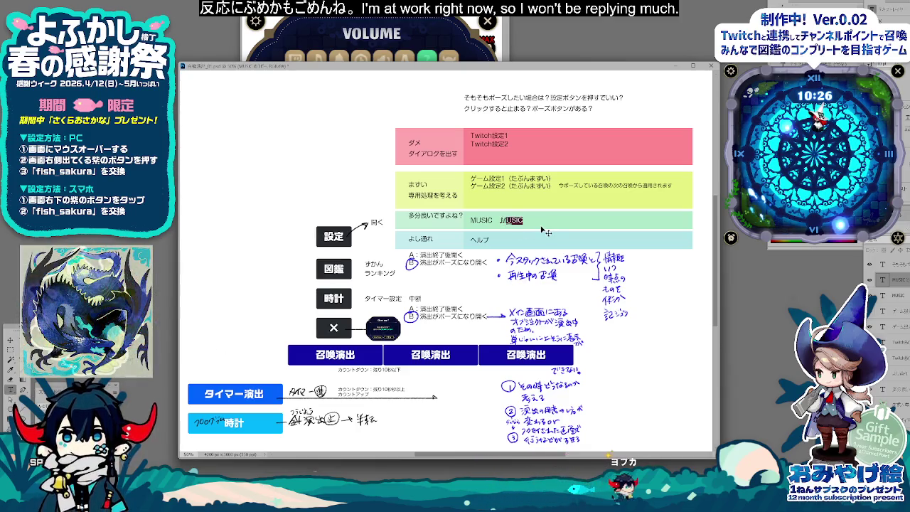
text(ぼりゅー)
key(Down)
key(Return)
text(せてあげたい）)
key(Return)
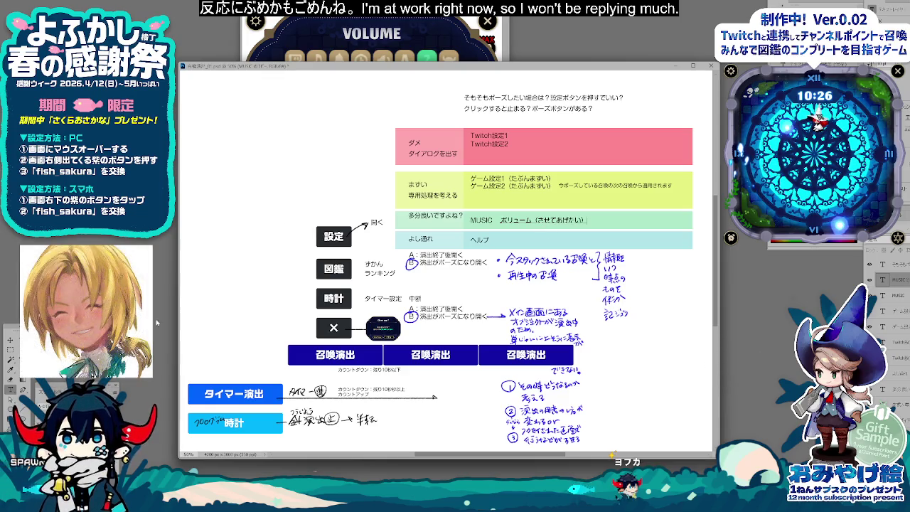
mouse_move(489, 224)
mouse_down()
mouse_move(503, 226)
mouse_move(491, 216)
mouse_move(501, 208)
mouse_move(526, 226)
mouse_up()
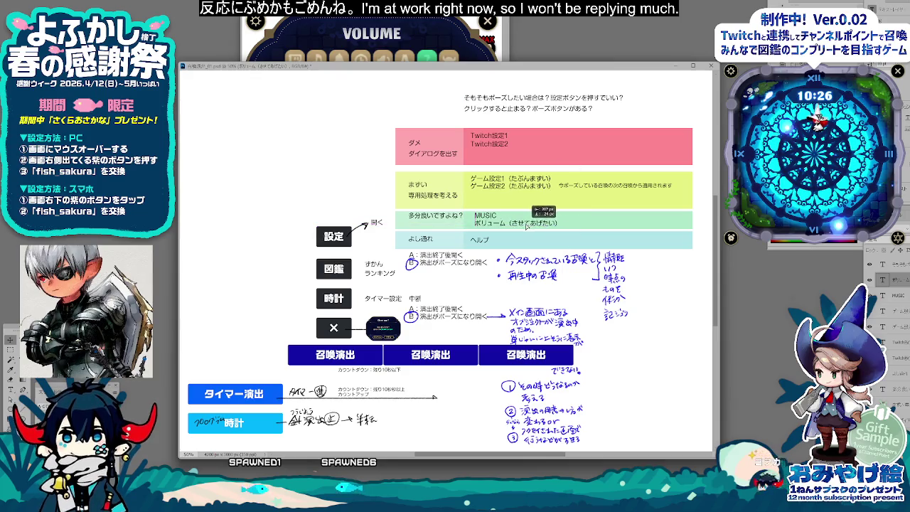
click(384, 50)
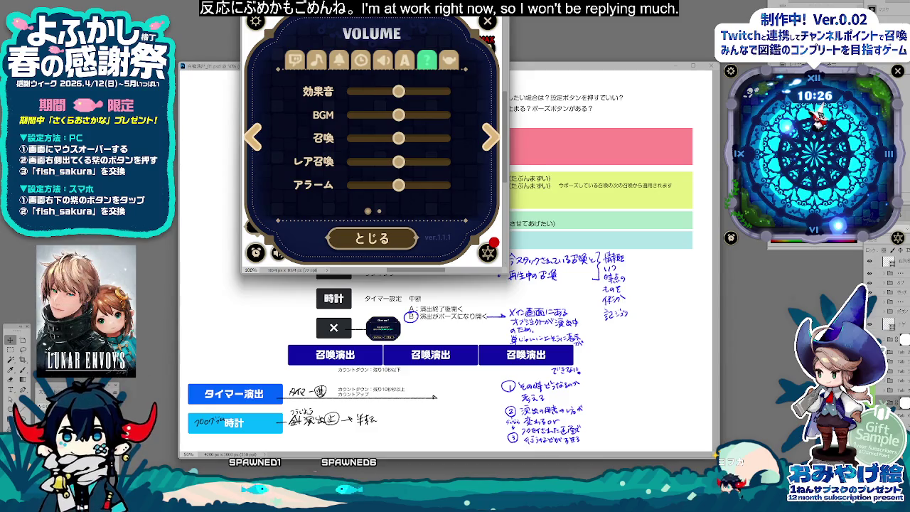
click(427, 59)
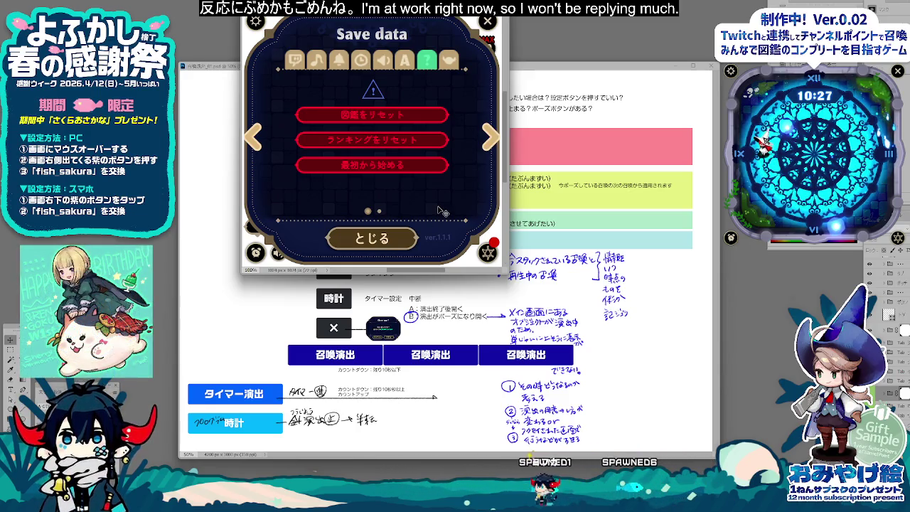
click(466, 192)
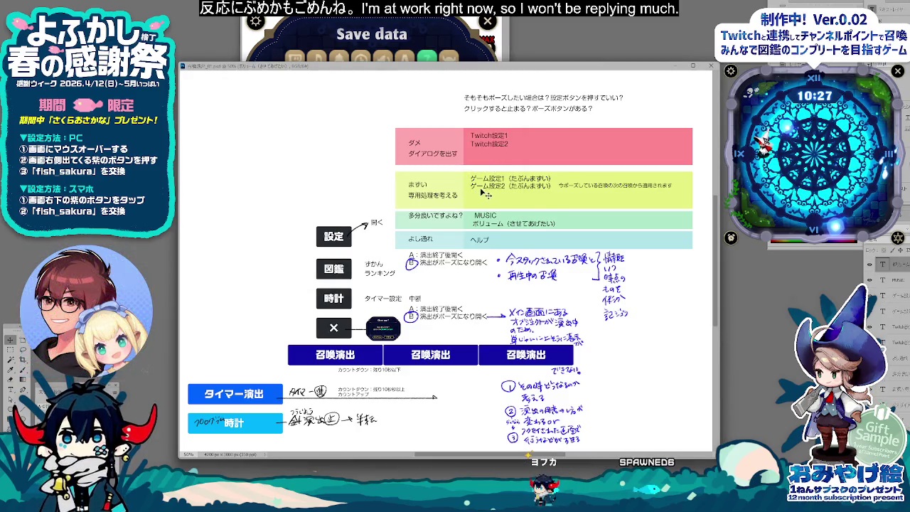
click(488, 187)
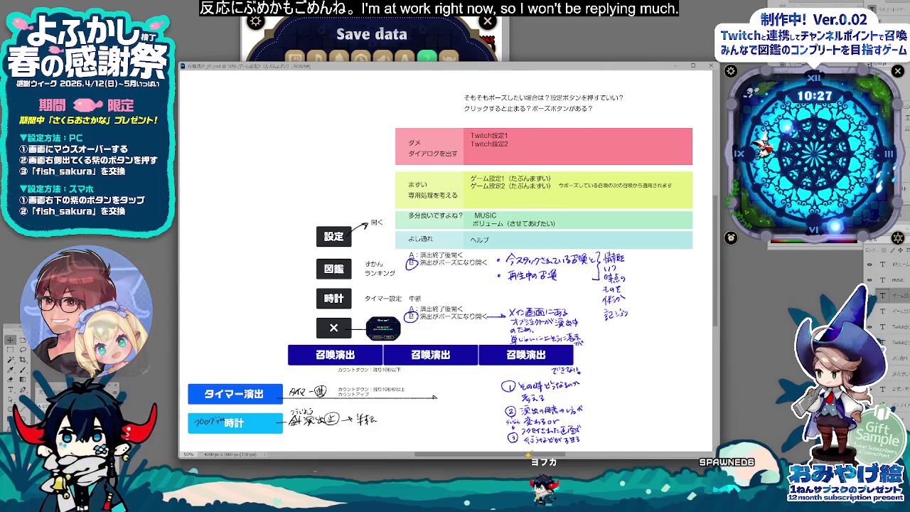
key(alt+Tab)
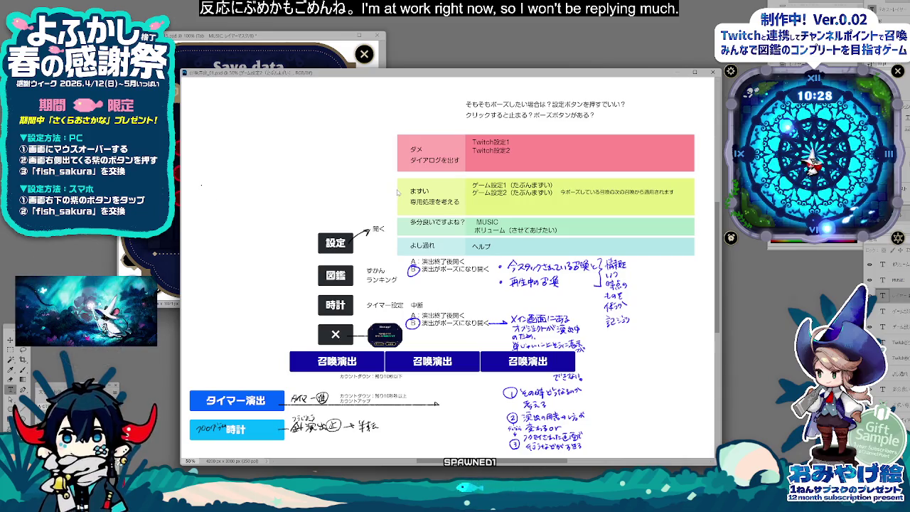
Step: Type the two-line 「図鑑をリセット」と「最初から始める」は同一の存在では？ note in colour #ff4040
text(尻尾あり)
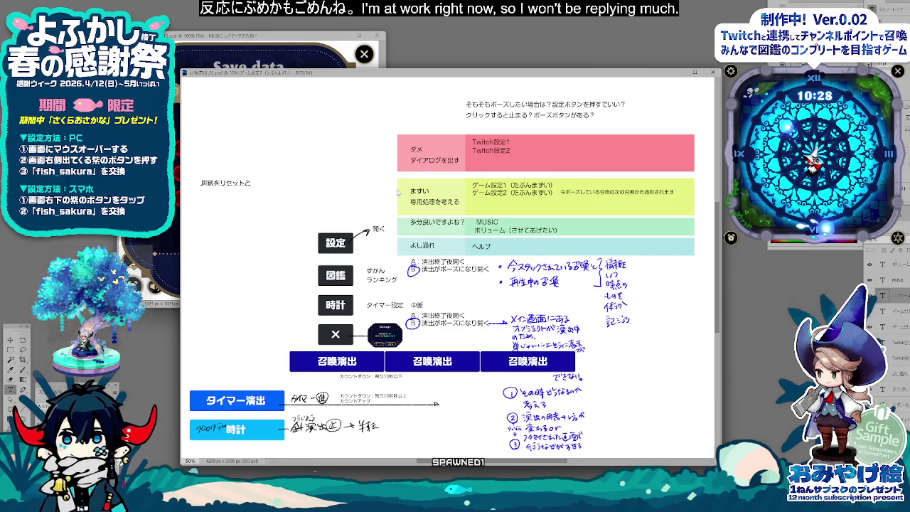
text(さいしょ)
text(か)
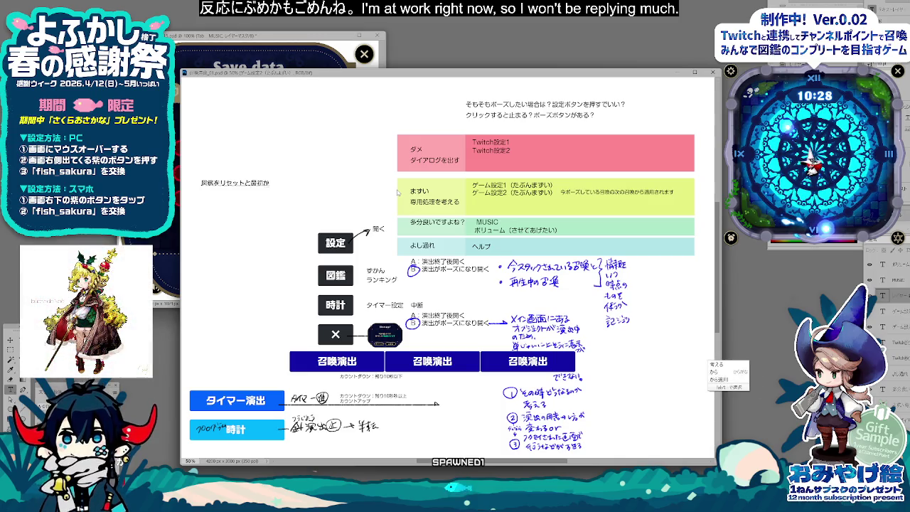
text(。)
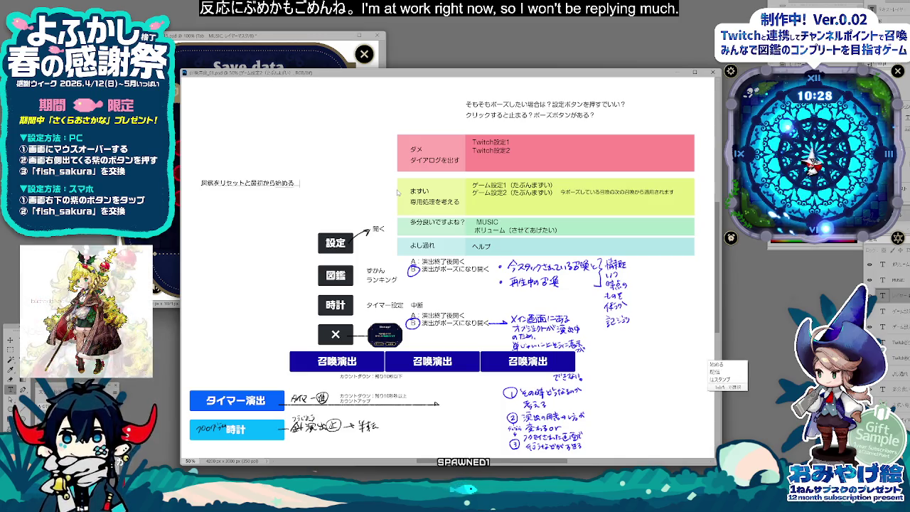
text(は)
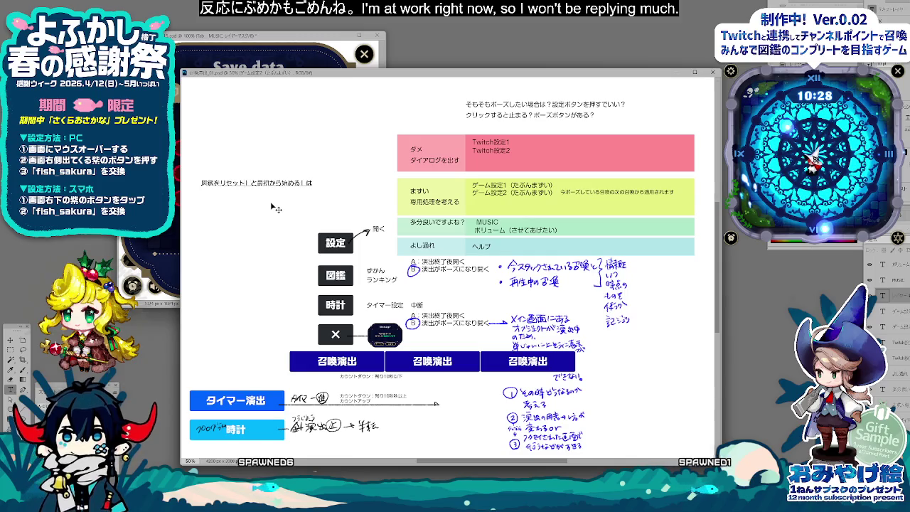
text(「)
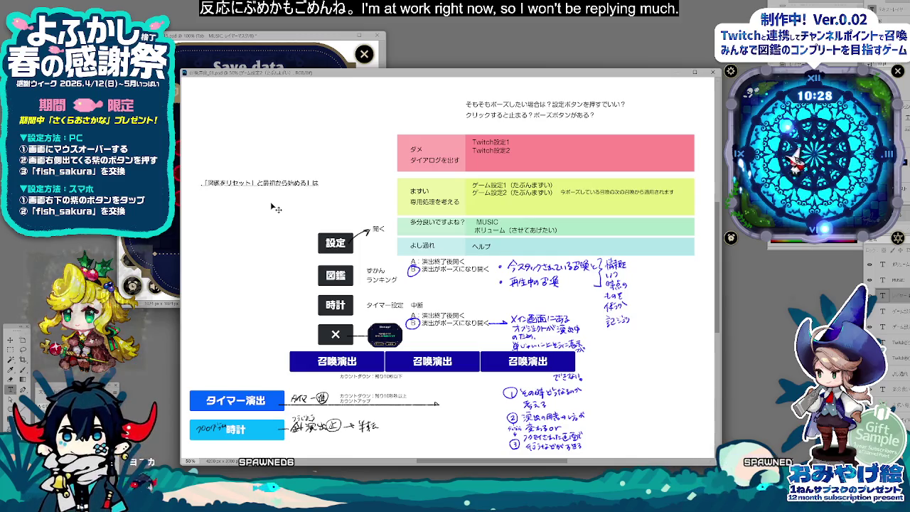
text(「)
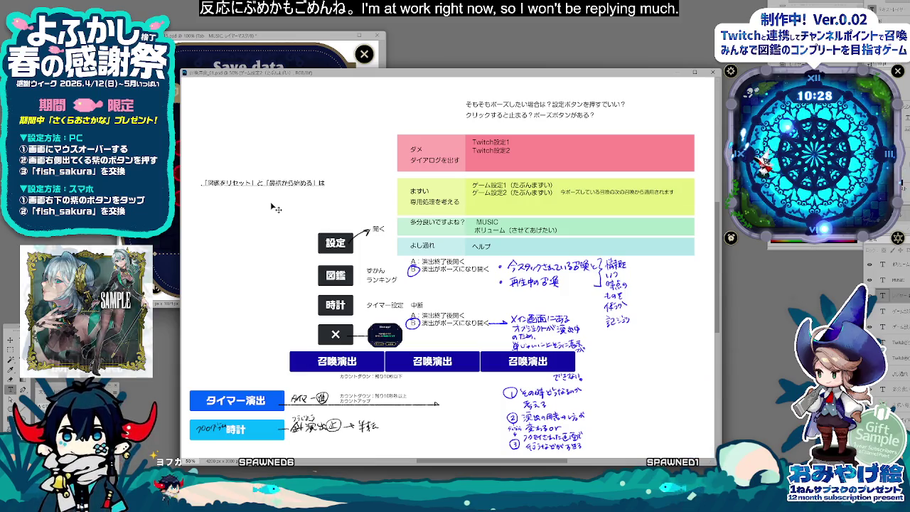
key(Return)
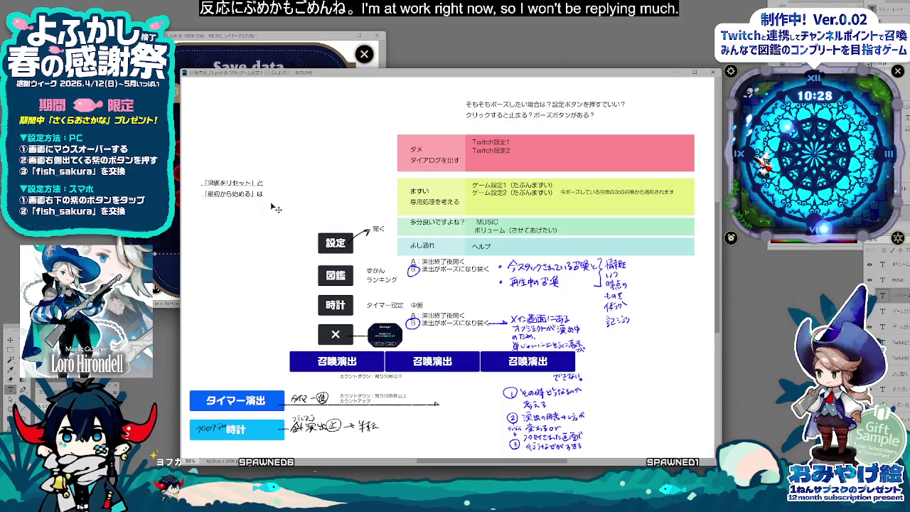
text(同一のそ)
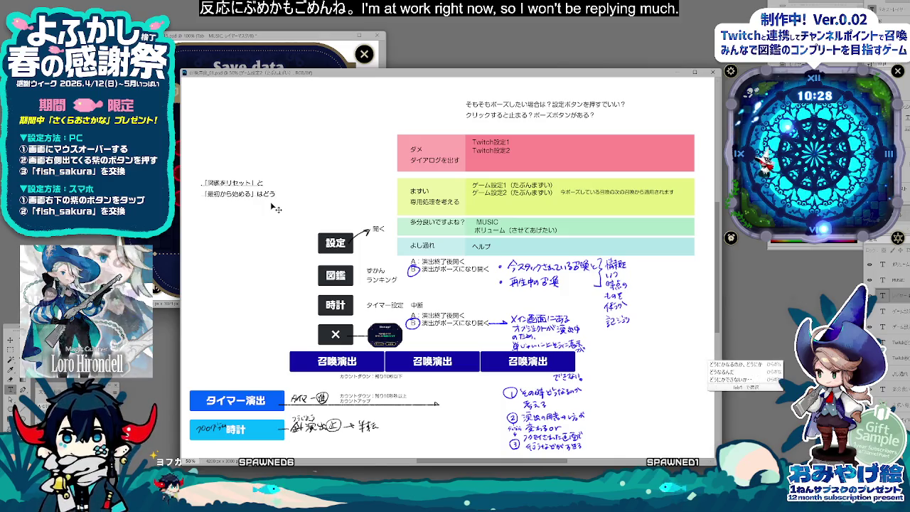
text(んざいでは？)
key(Return)
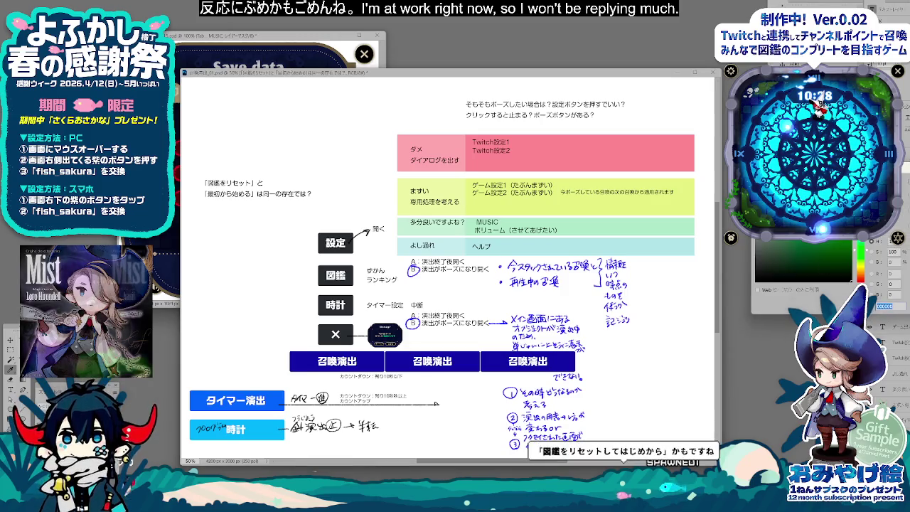
text(ff4040)
key(Return)
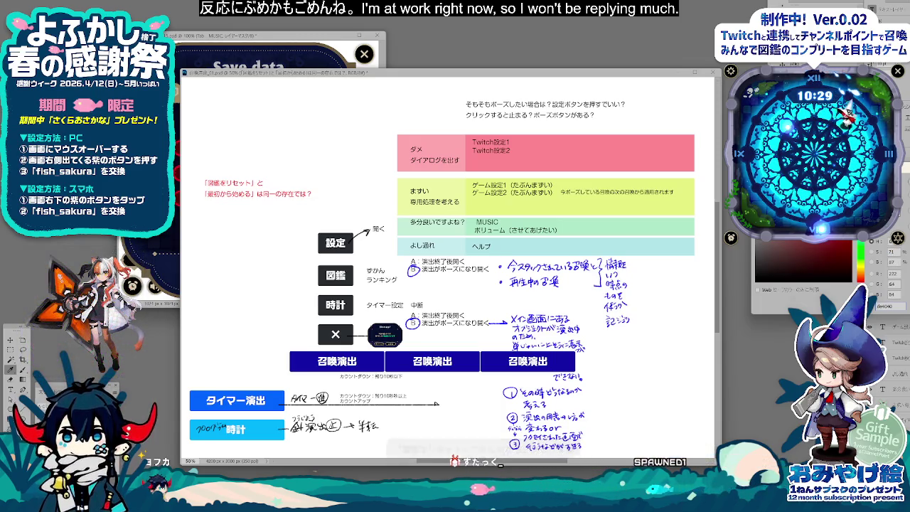
drag(525, 77, 535, 77)
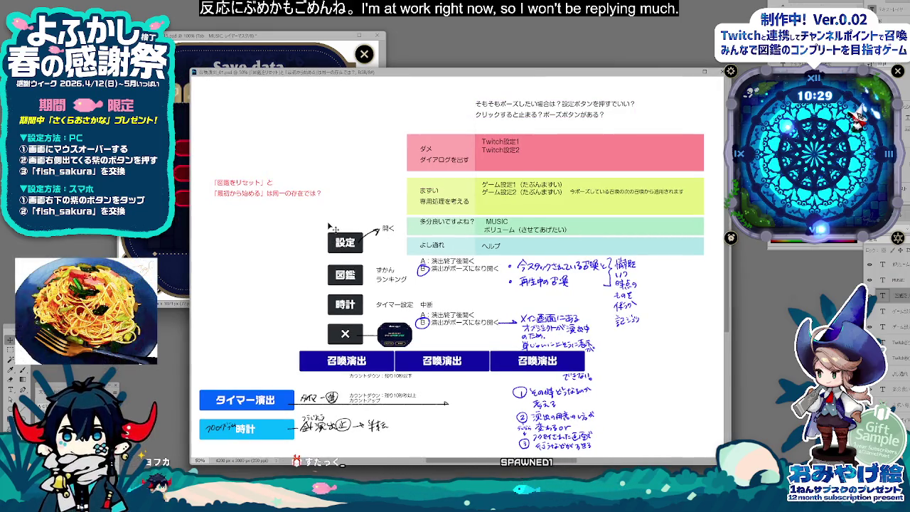
Step: Move the red note up-right, then shift the ボリューム line within the green row after checking the game
drag(313, 191, 333, 184)
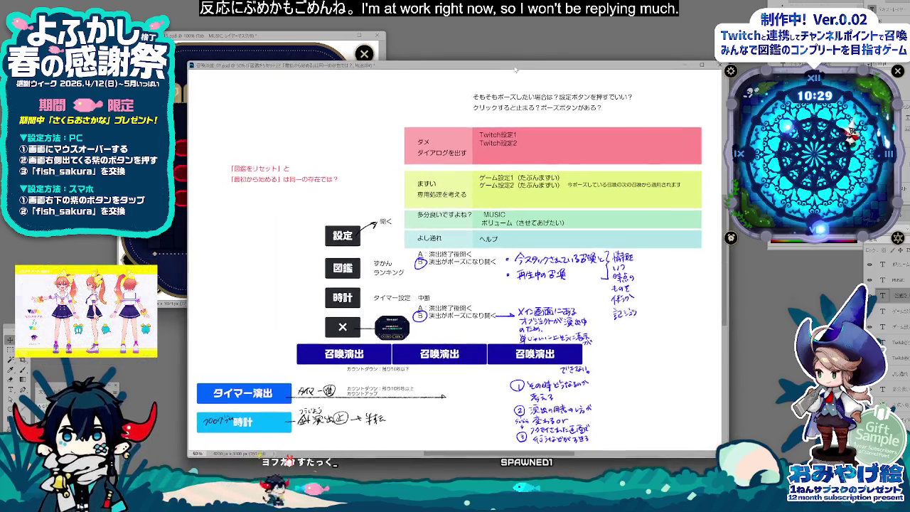
click(905, 278)
click(904, 269)
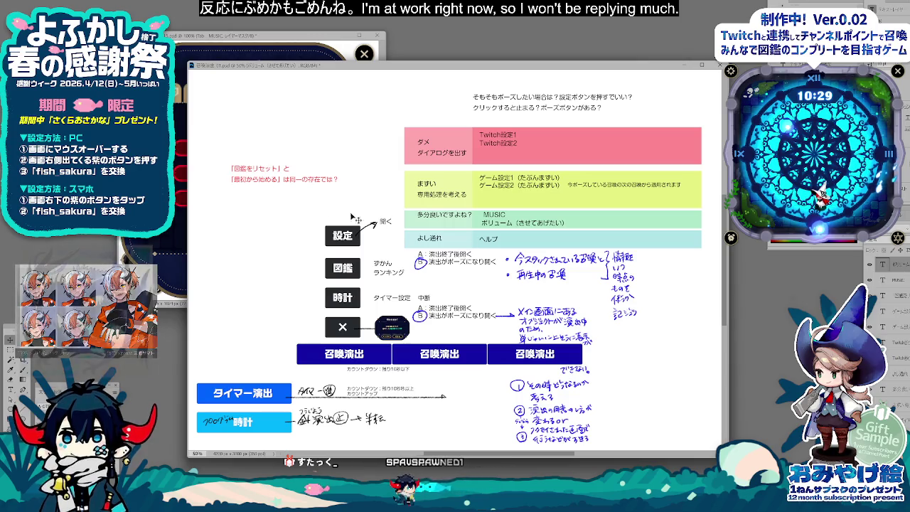
key(alt+Tab)
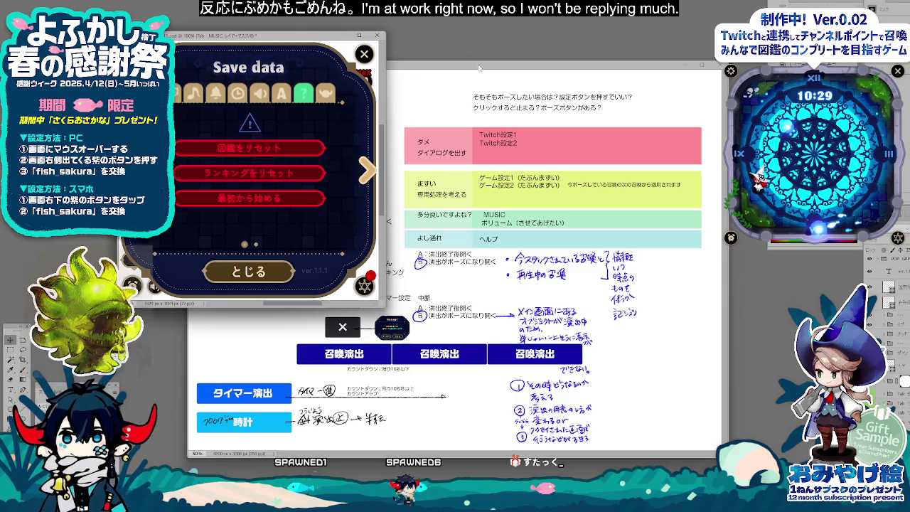
drag(479, 68, 489, 67)
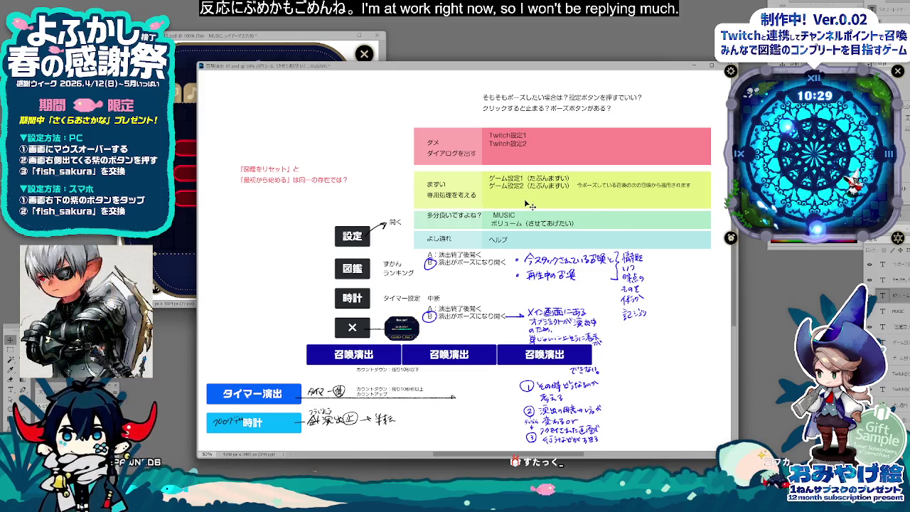
drag(530, 205, 514, 212)
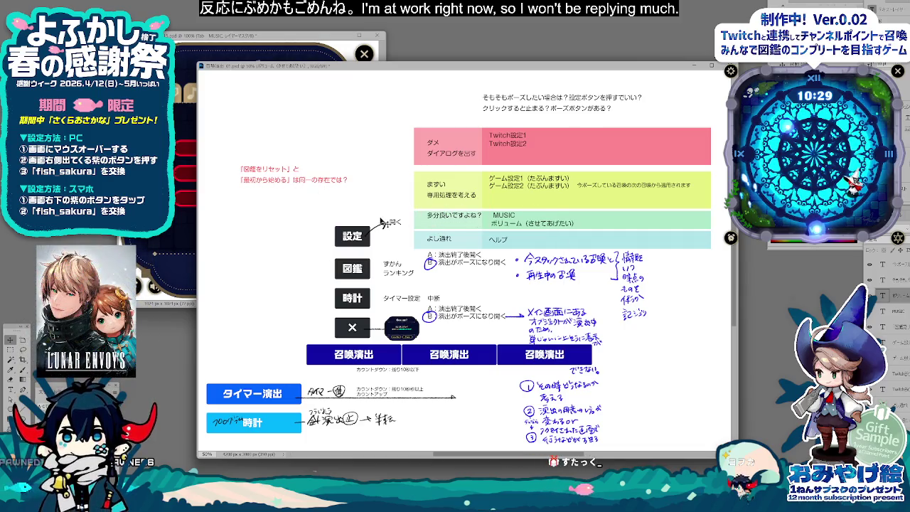
Step: Copy the ボリューム line, reword it as セーブデータ（そもそも立ち上げ直し？）, and place it beneath ボリューム
mouse_move(372, 70)
mouse_down()
mouse_move(374, 87)
mouse_move(399, 81)
mouse_up()
click(304, 55)
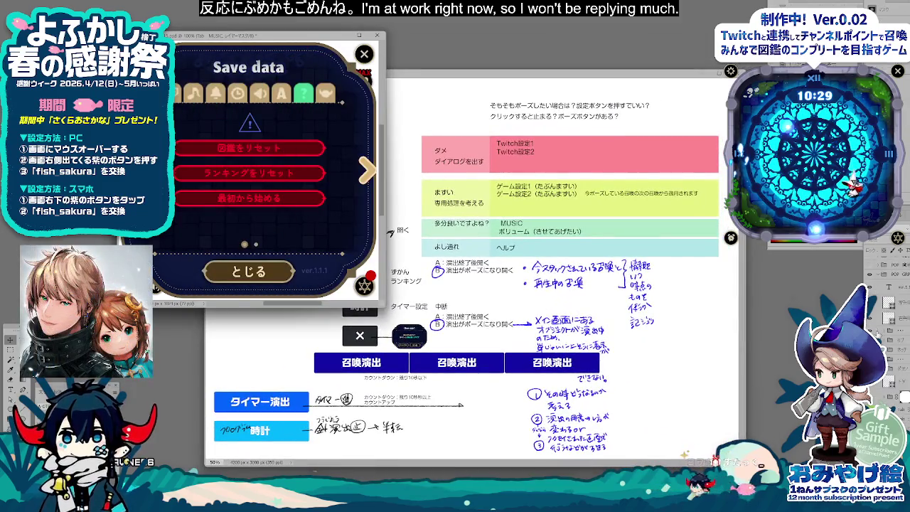
click(520, 236)
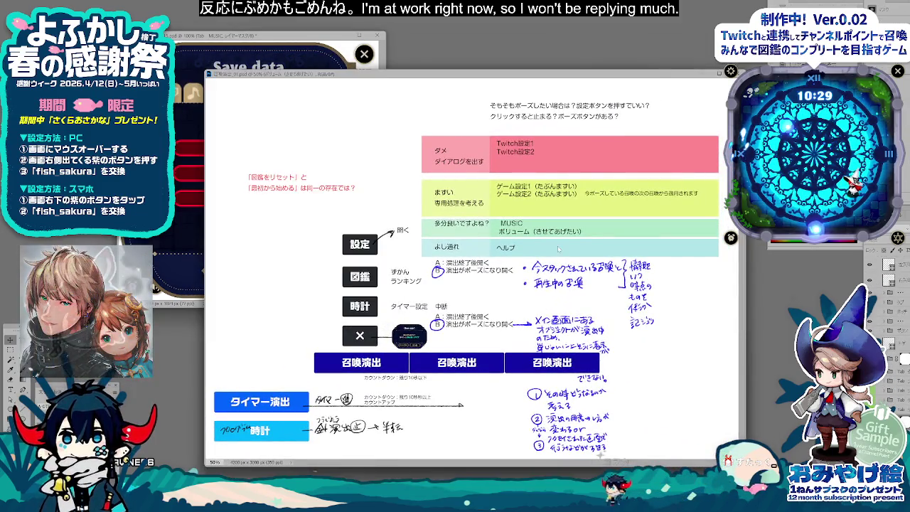
drag(520, 236, 606, 226)
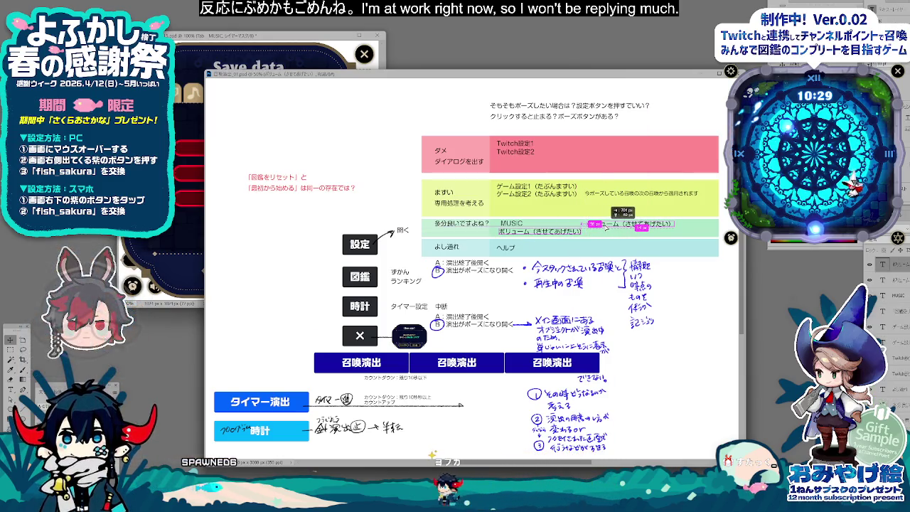
drag(606, 226, 609, 225)
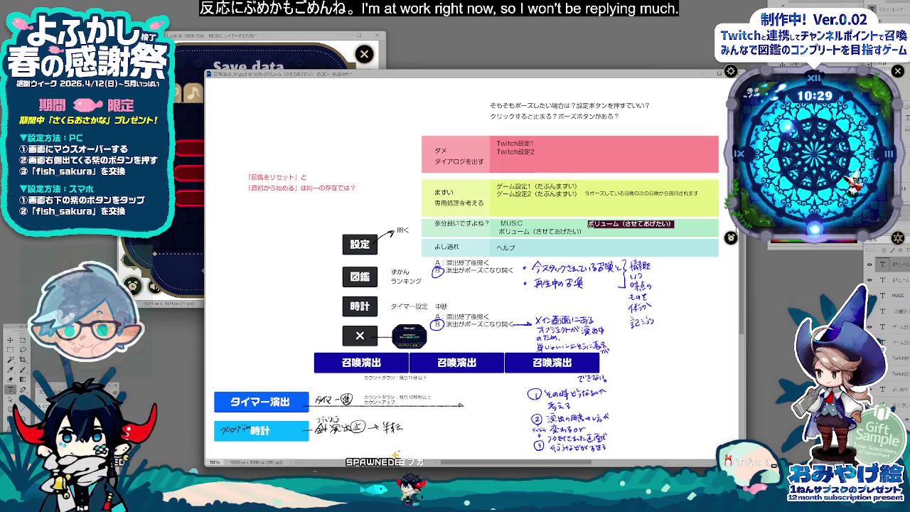
text(se-)
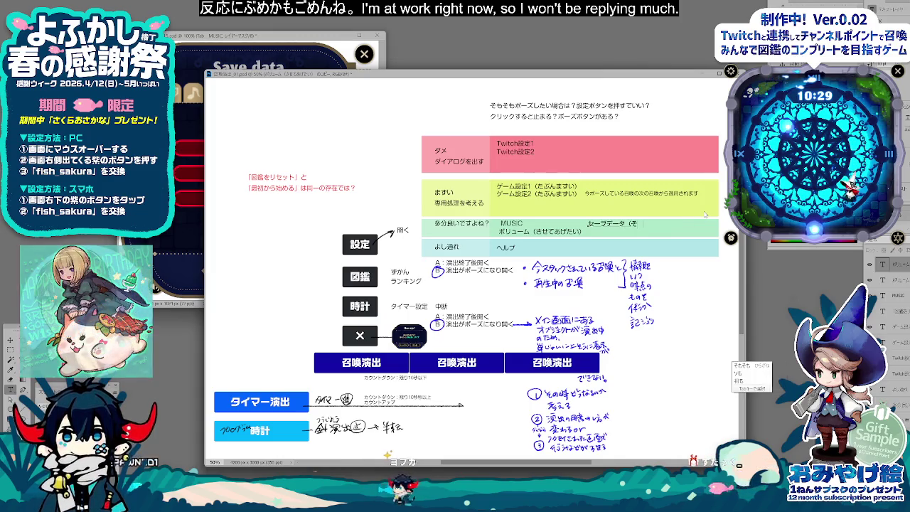
text((somosomotachiagenaoshi?)
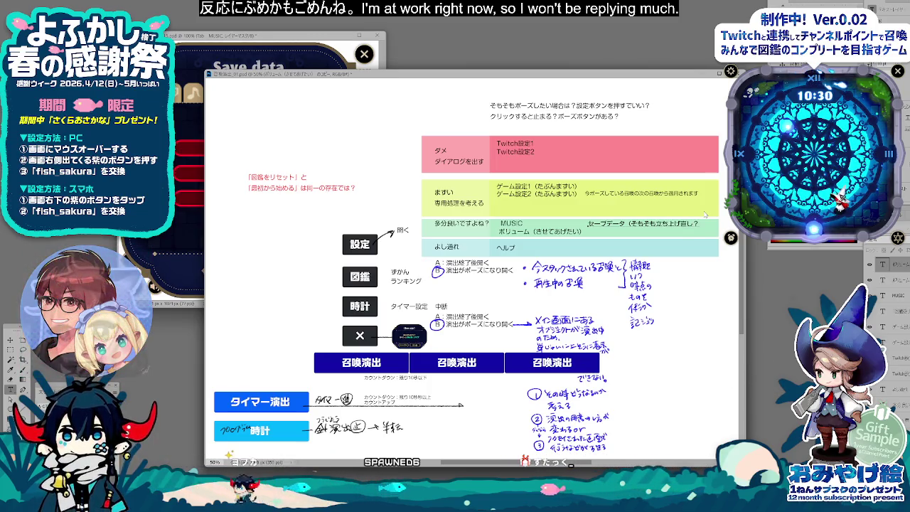
key(ctrl+Return)
key(v)
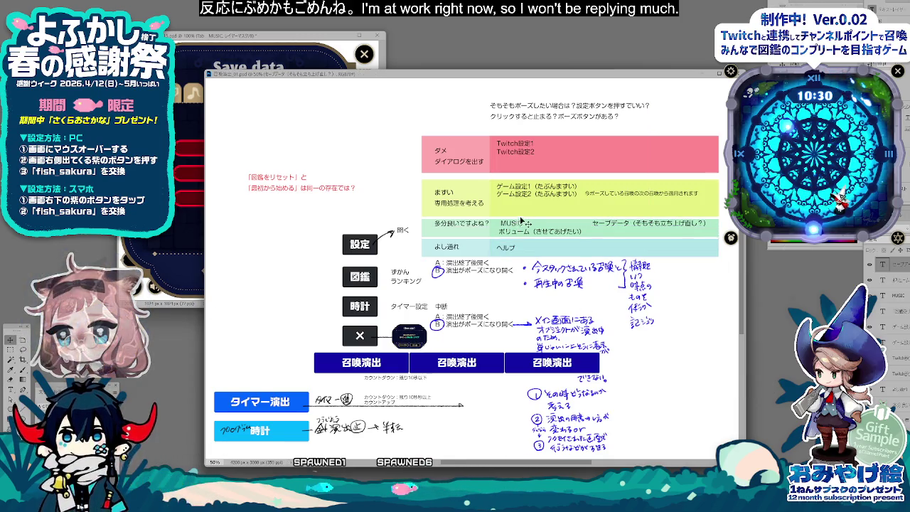
drag(647, 226, 549, 240)
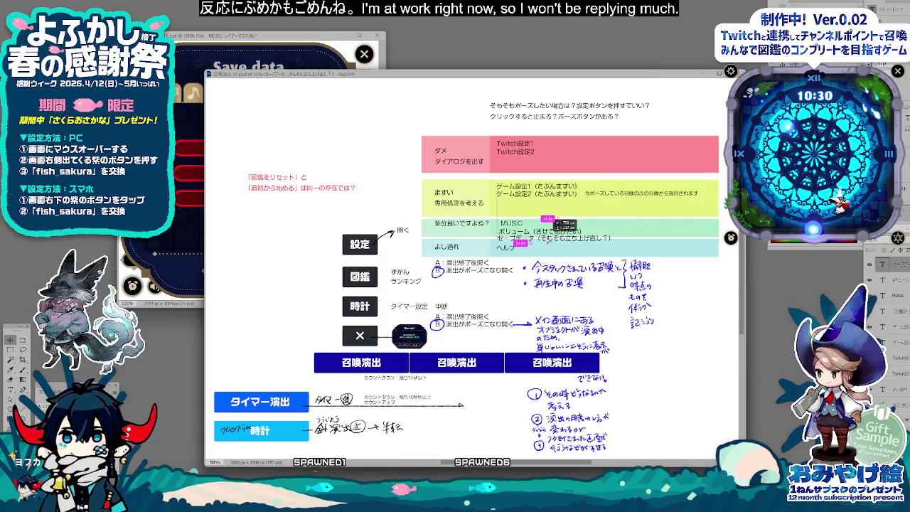
drag(531, 232, 552, 230)
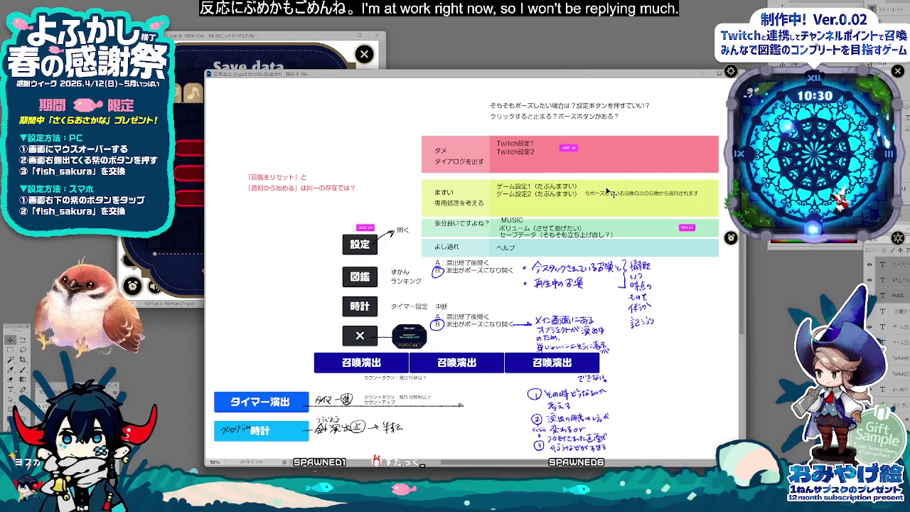
click(319, 66)
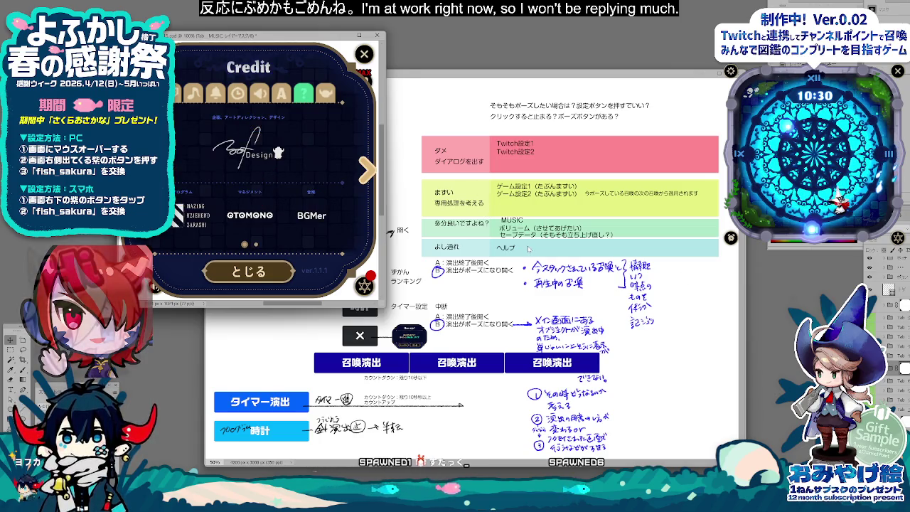
Step: Add クレジット under ヘルプ in the cyan band, then page the game's settings from Credit to Extra
click(510, 214)
mouse_move(517, 257)
mouse_down()
mouse_move(514, 247)
mouse_move(516, 256)
mouse_up()
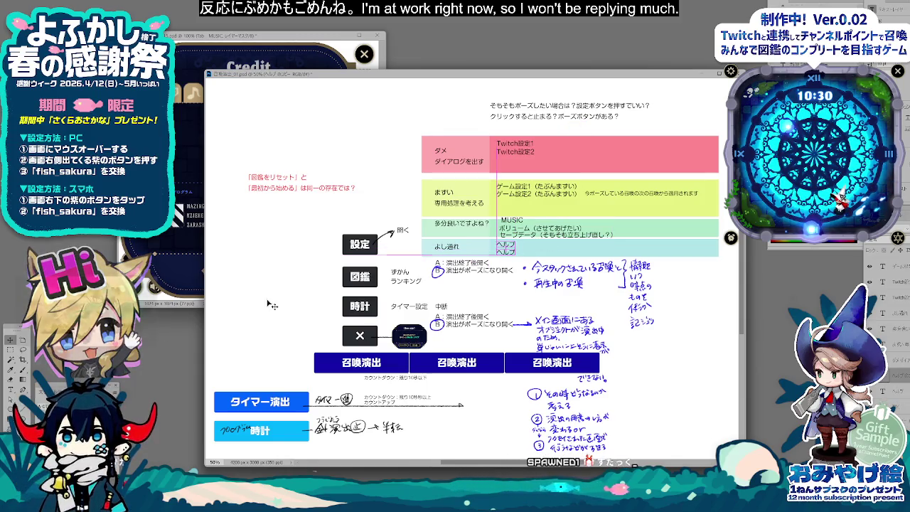
key(t)
double_click(533, 255)
text(kurejitt)
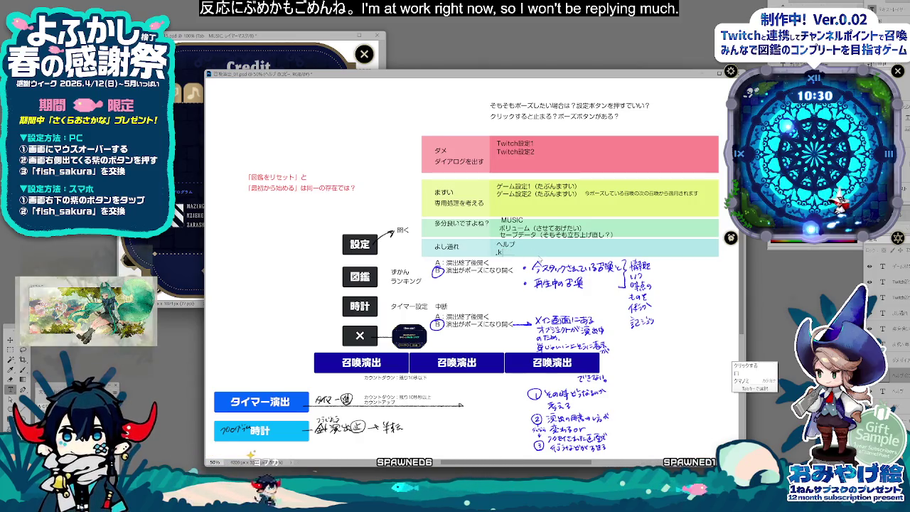
text(o)
key(space)
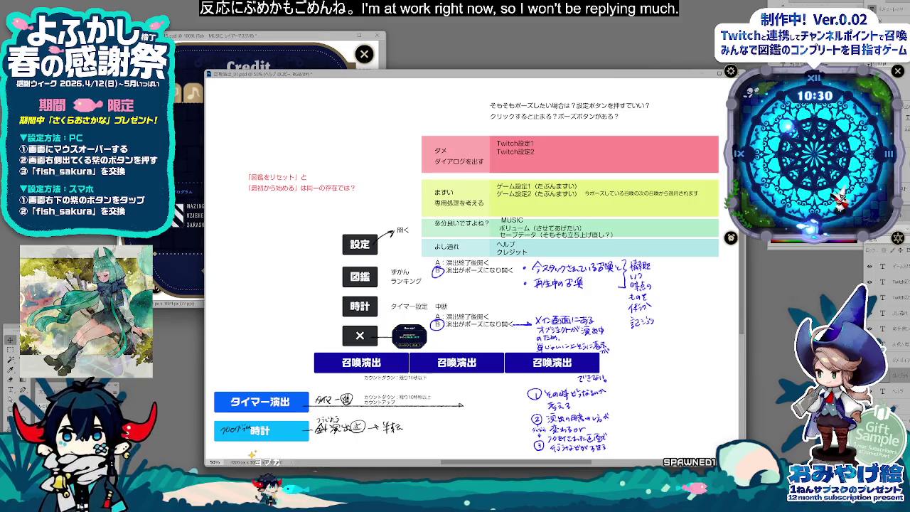
key(alt+Tab)
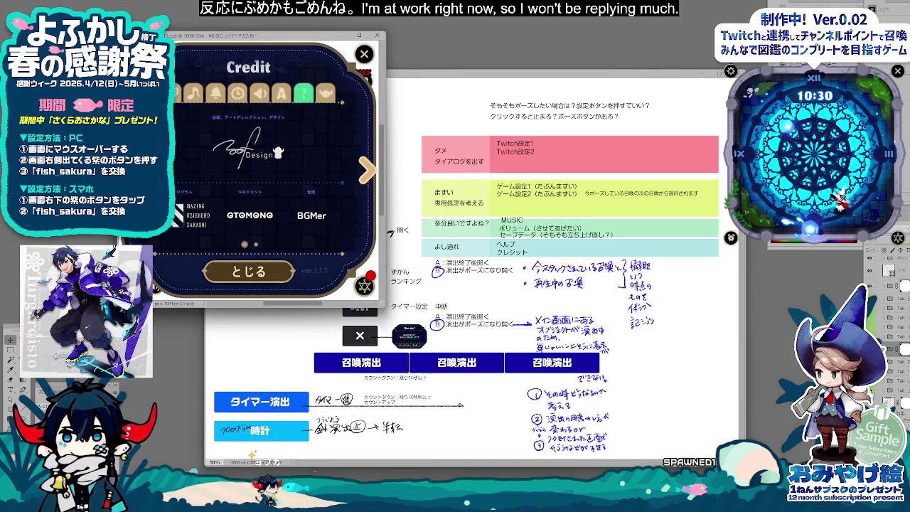
key(Right)
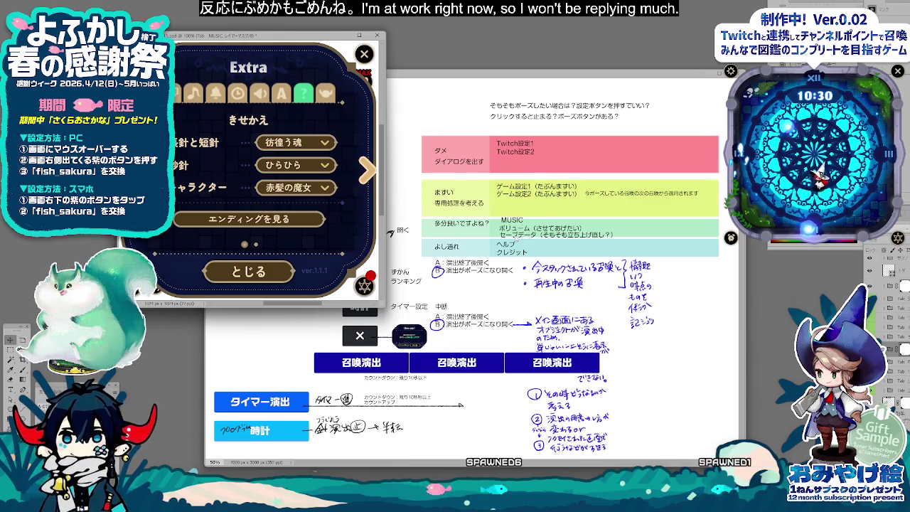
Step: Copy MUSIC into the yellow band as エクストラ（ガウが変わる） and copy its side note down a line
click(521, 222)
drag(522, 215, 523, 201)
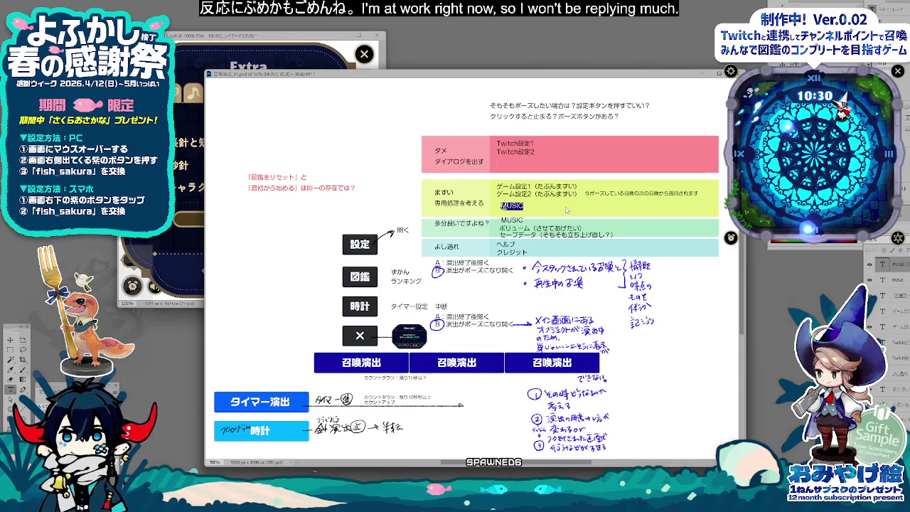
text(ekusu)
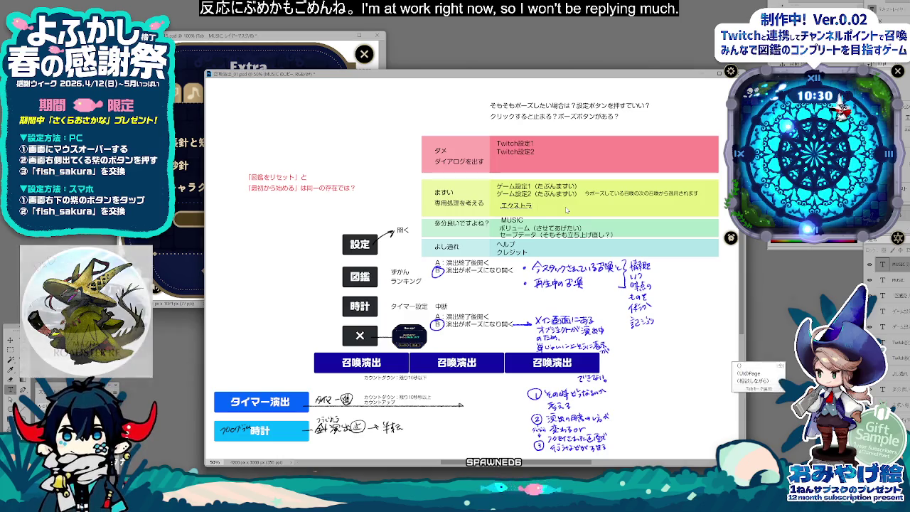
text(())
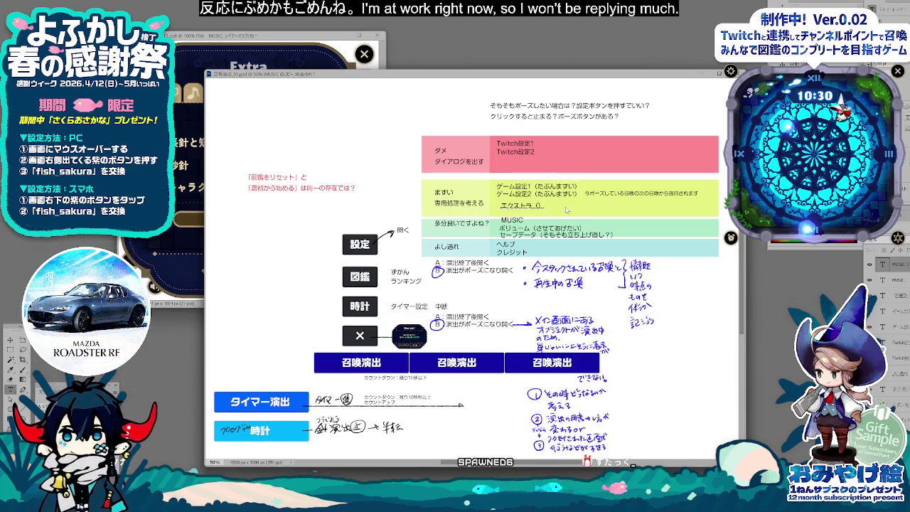
text(ボツ枠)
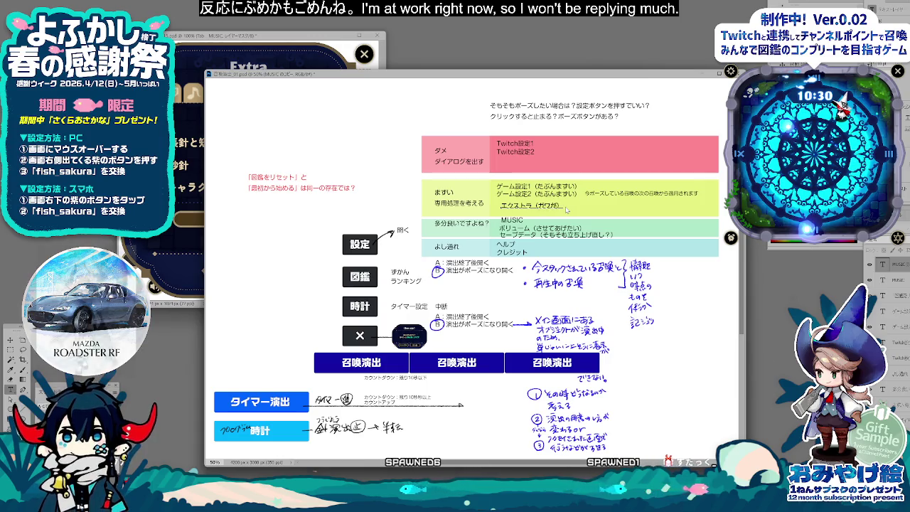
text(が変わる)
key(Return)
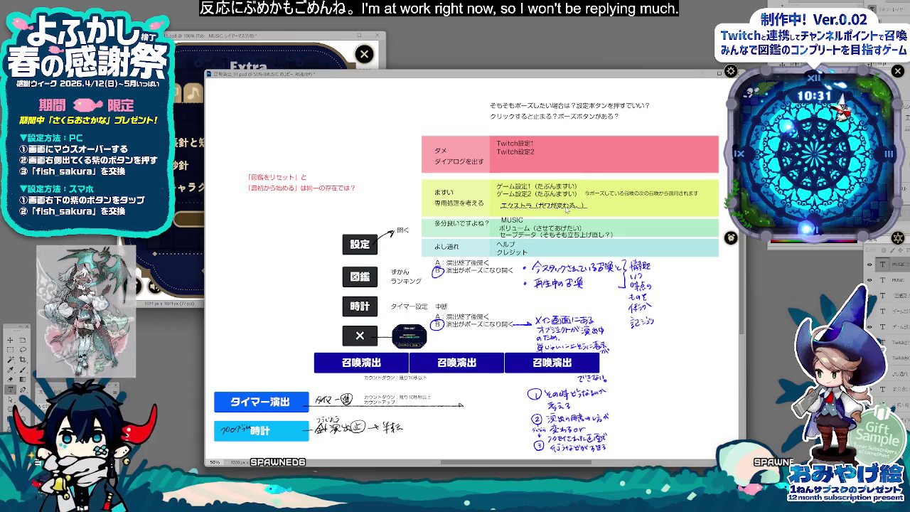
text( 今ポーズ)
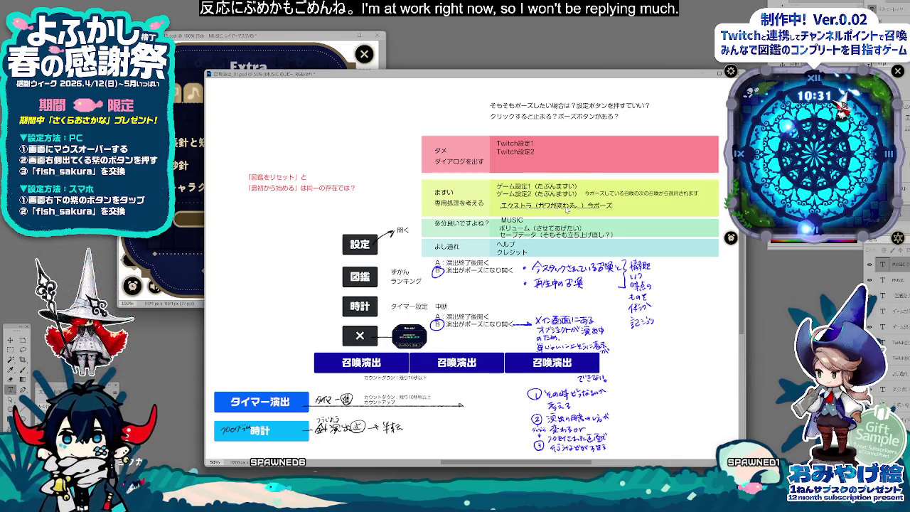
text(している)
key(BackSpace)
key(BackSpace)
key(BackSpace)
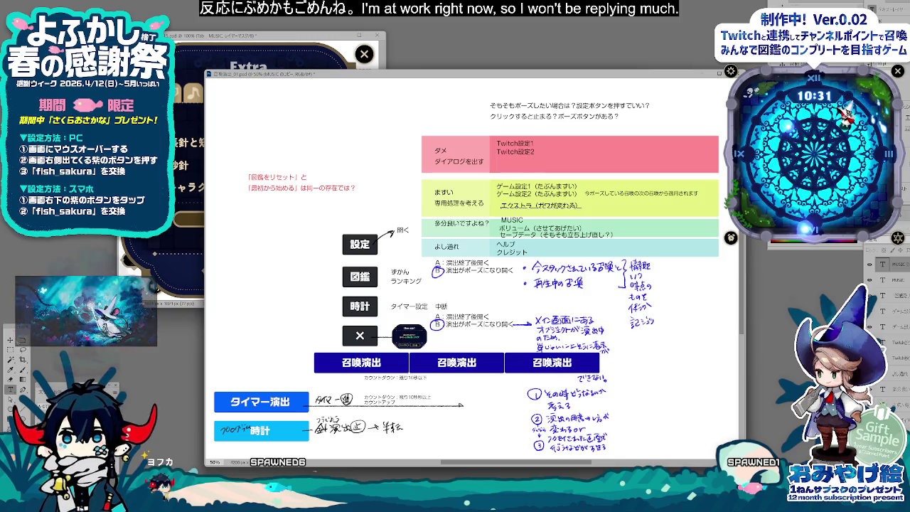
key(ctrl+Return)
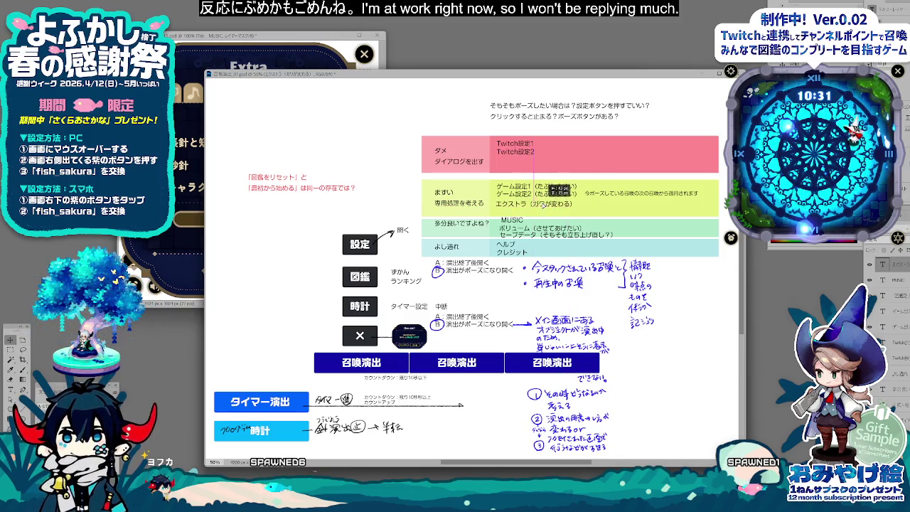
drag(624, 200, 643, 209)
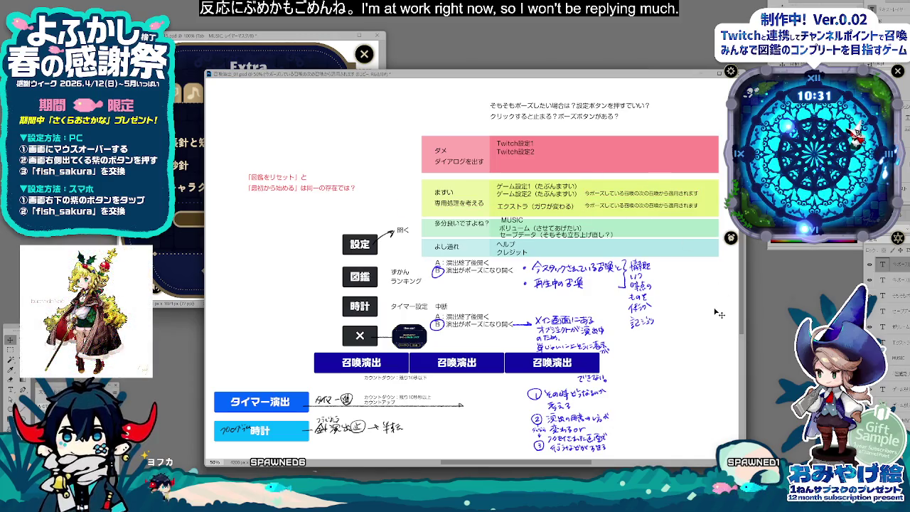
click(329, 71)
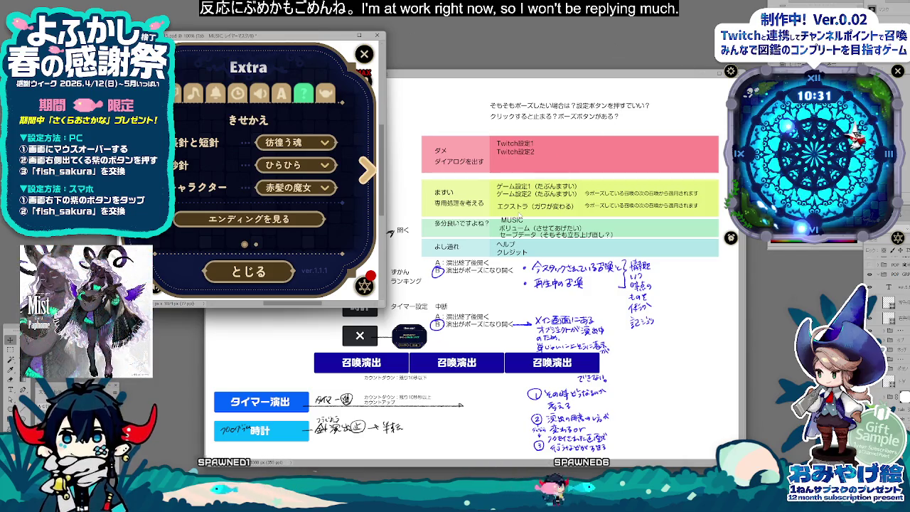
Step: Add エクストラのエンディングを観る below the エクストラ line, aligned, with a copied side note beside it
click(520, 210)
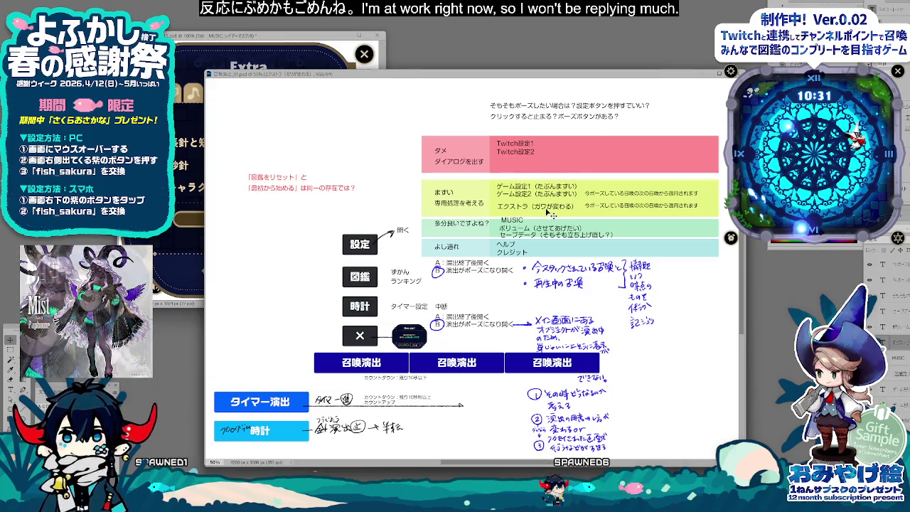
key(Up)
key(Up)
key(Up)
key(Up)
key(Up)
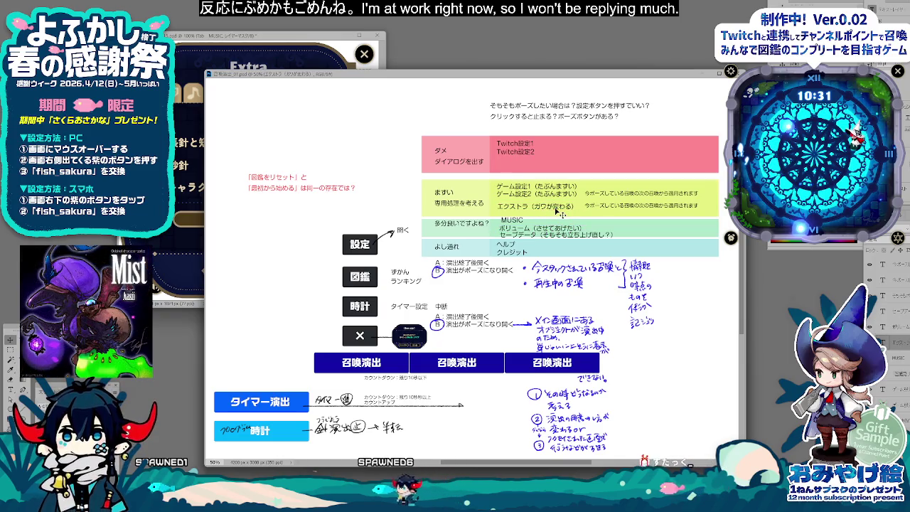
drag(551, 211, 586, 218)
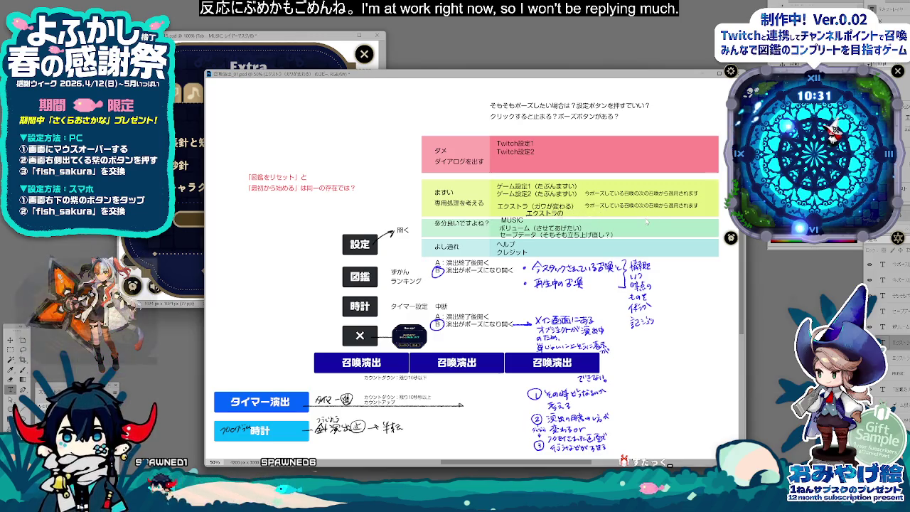
text(nona)
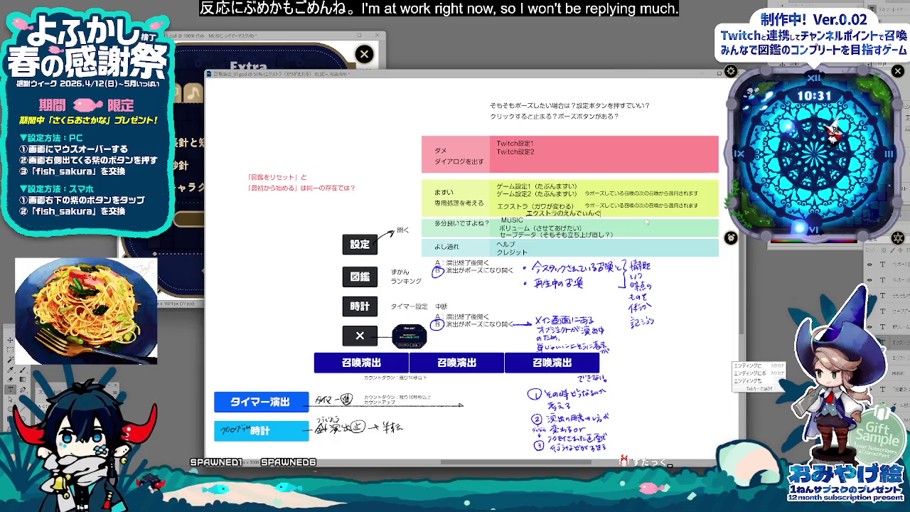
text(womiru)
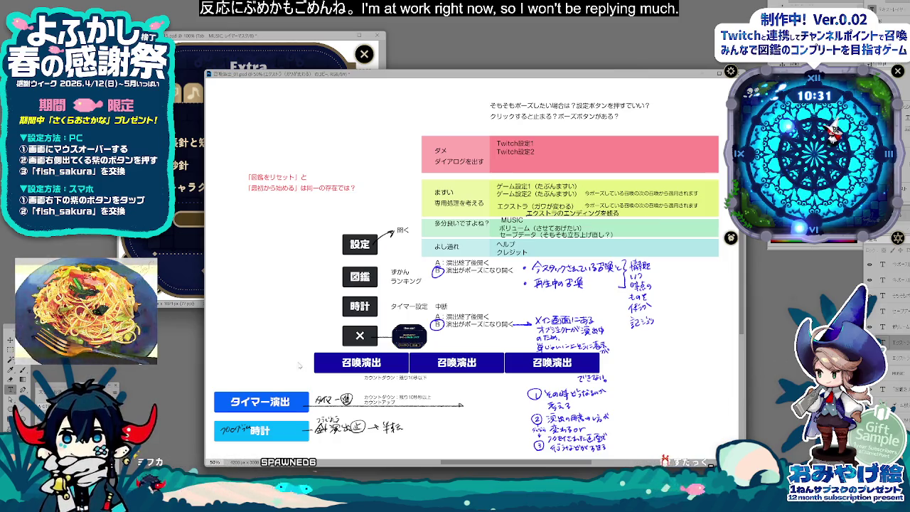
click(10, 342)
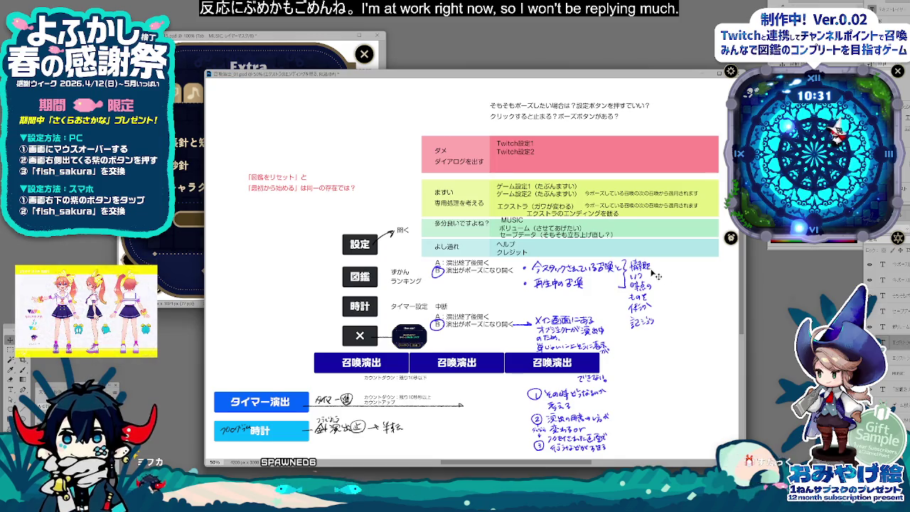
mouse_move(598, 222)
mouse_down()
mouse_move(569, 220)
mouse_move(677, 222)
mouse_up()
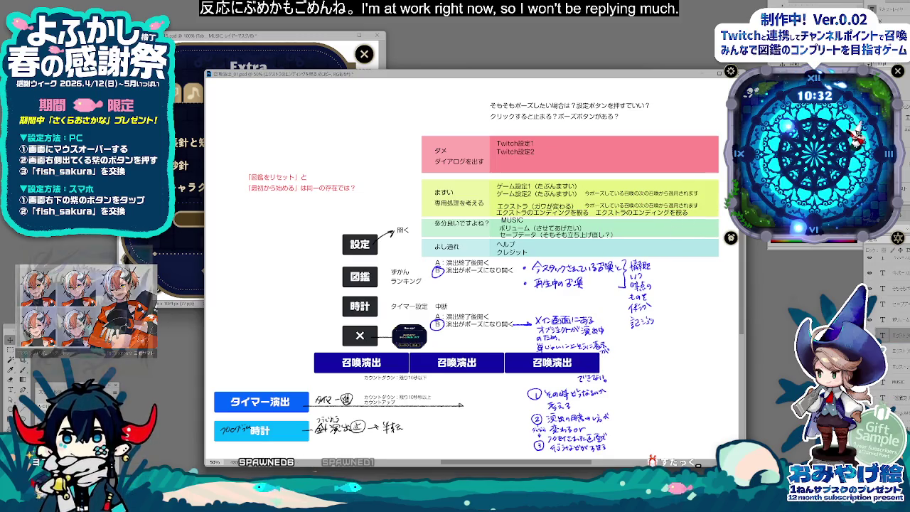
drag(640, 216, 662, 214)
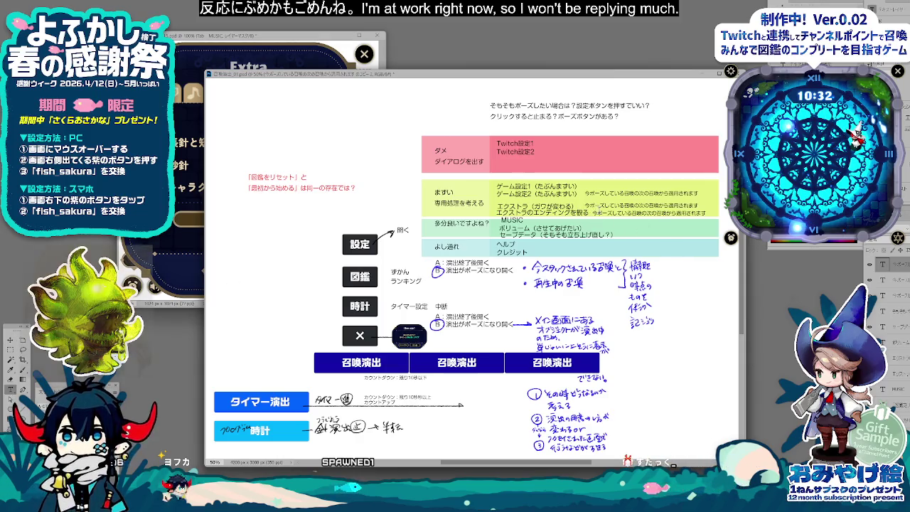
Step: Reword the ending-line side note to begin A残りを破棄 and start a ポーズして note beside MUSIC
scroll(613, 244, right, 2)
double_click(626, 213)
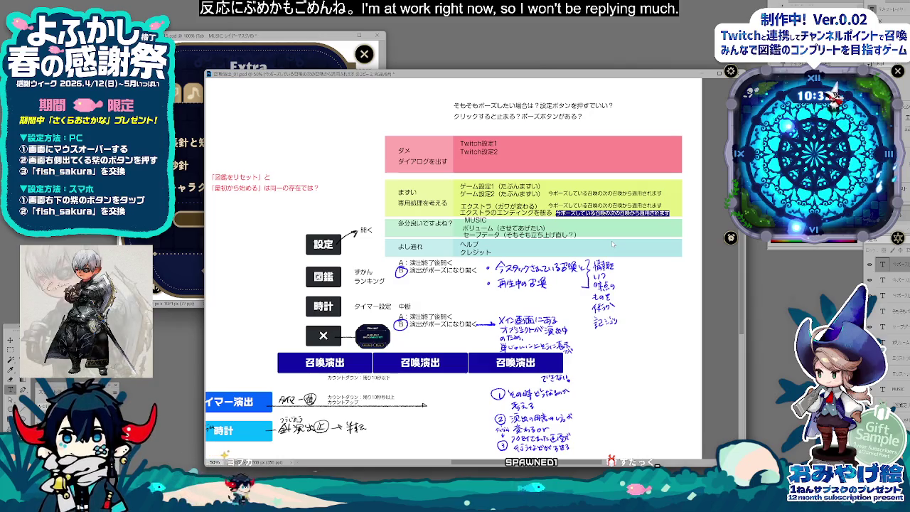
text(Aのこ)
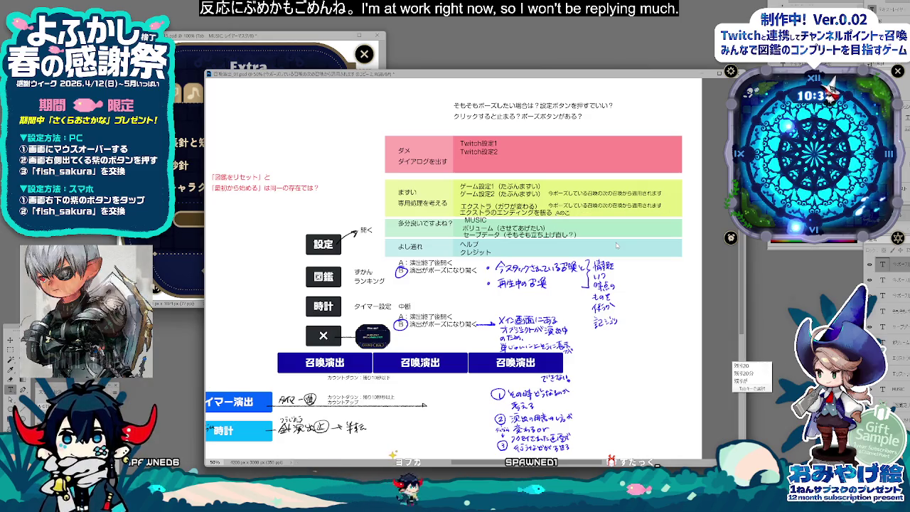
text(りをはき)
key(space)
key(Return)
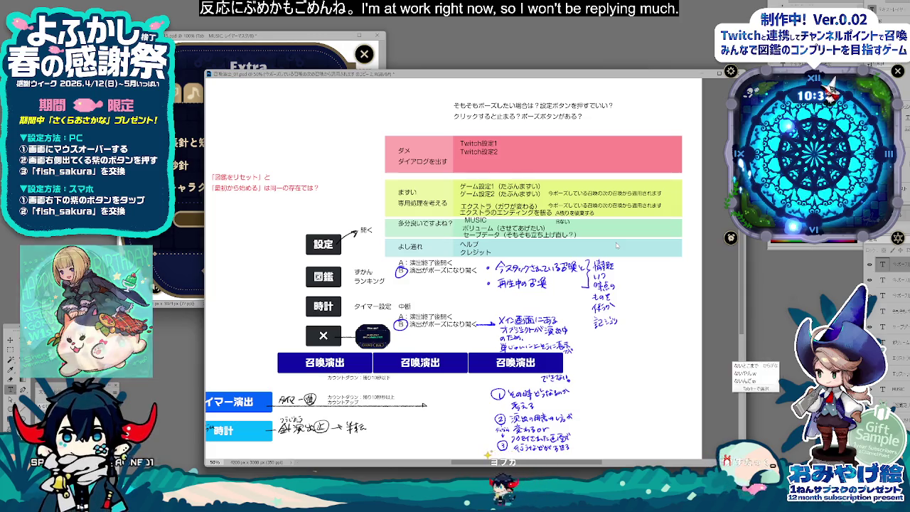
text(ポーズ)
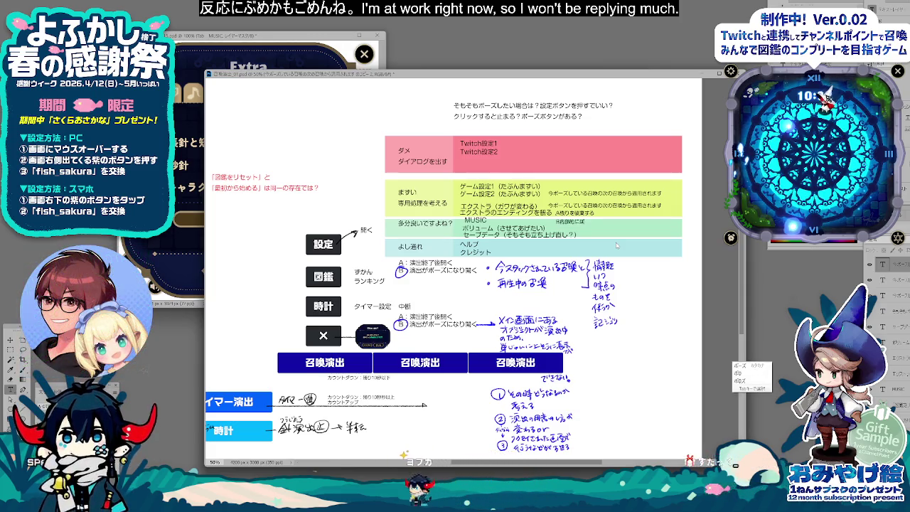
text(している召喚をキャンセルしてエンディングを再生します)
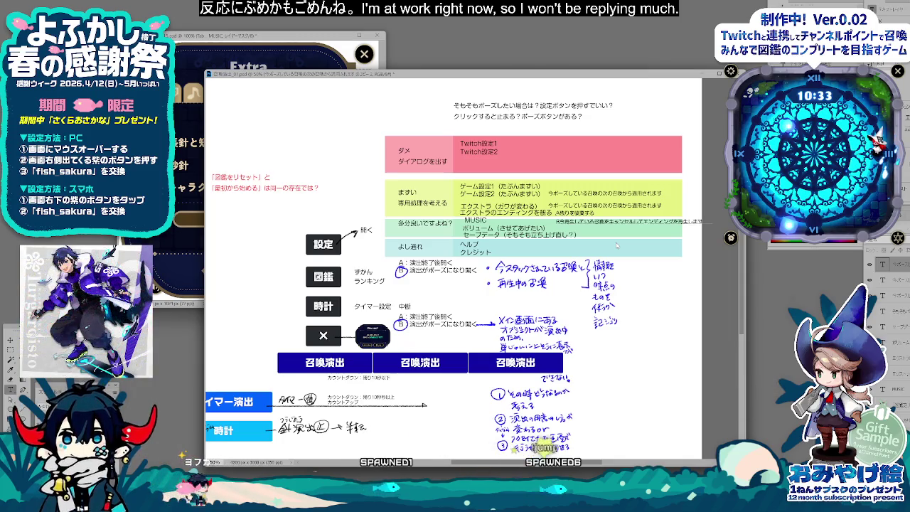
Step: Complete the green-row summon note with をスタックしている and エンディング, then commit the text
text(をスタックしている)
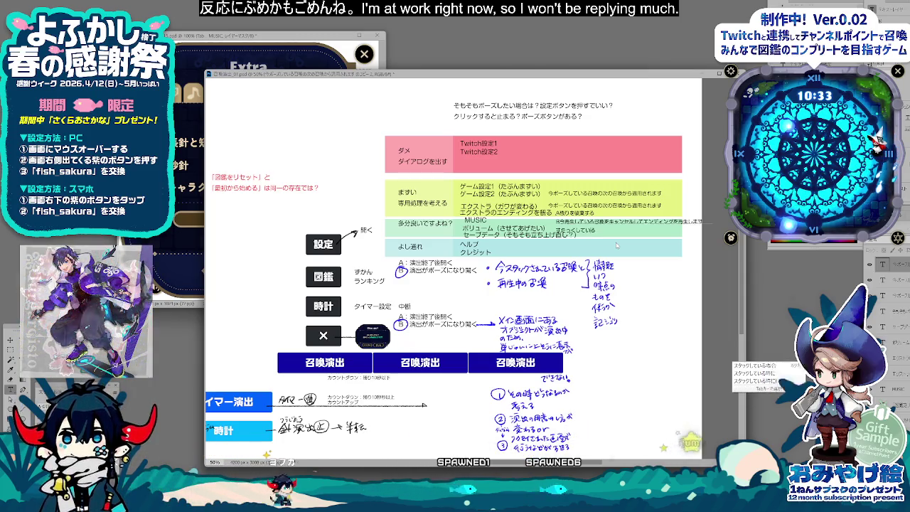
key(Return)
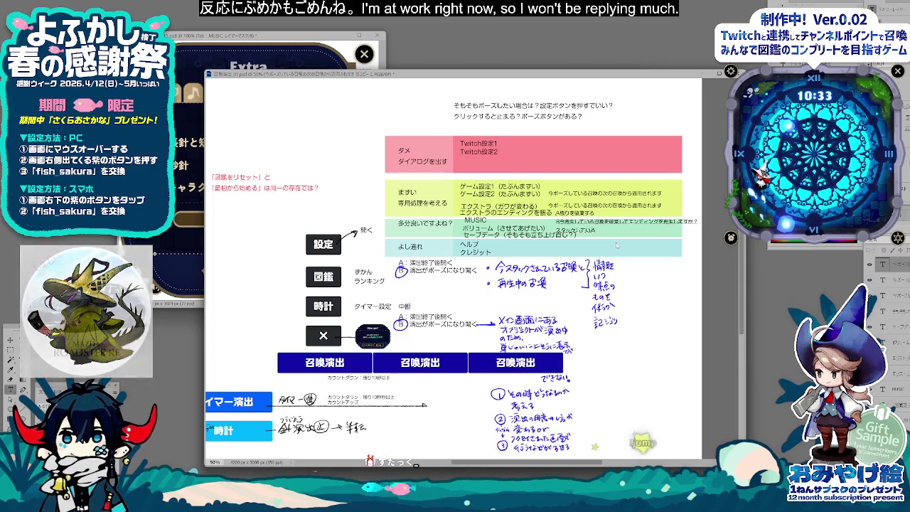
text(ende)
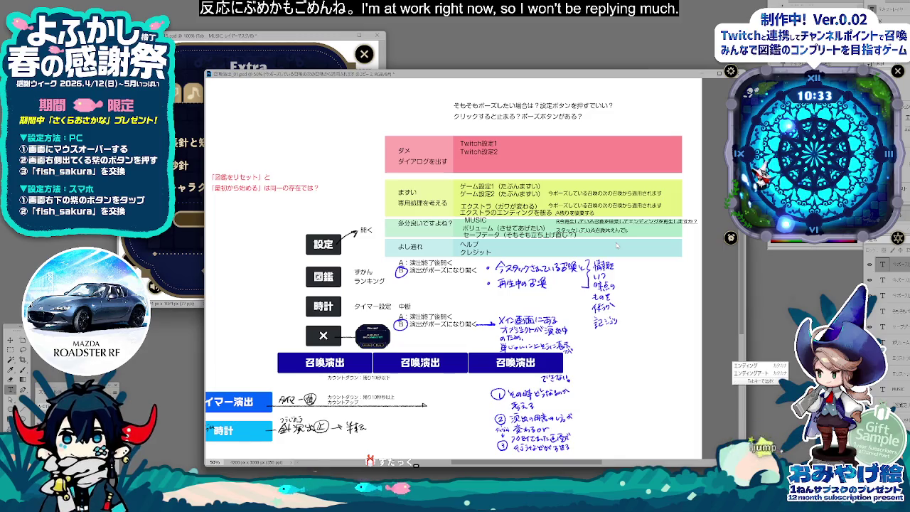
key(Return)
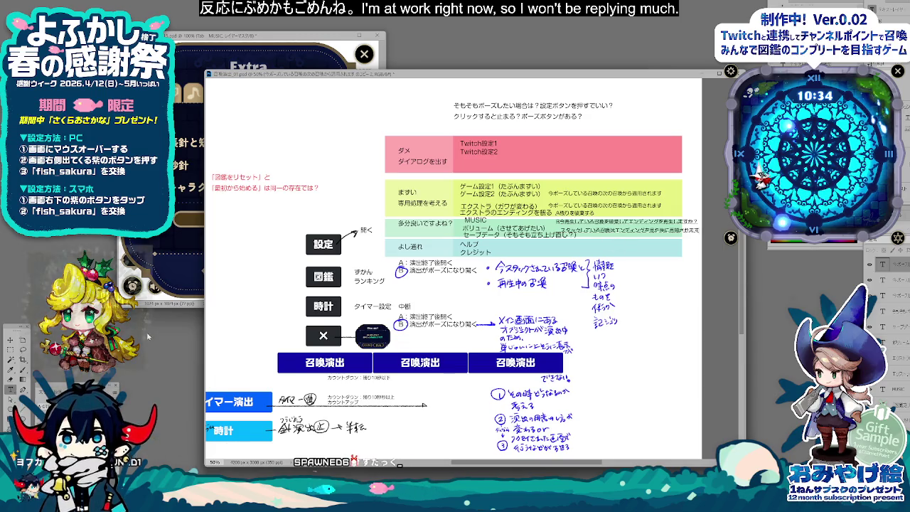
click(589, 84)
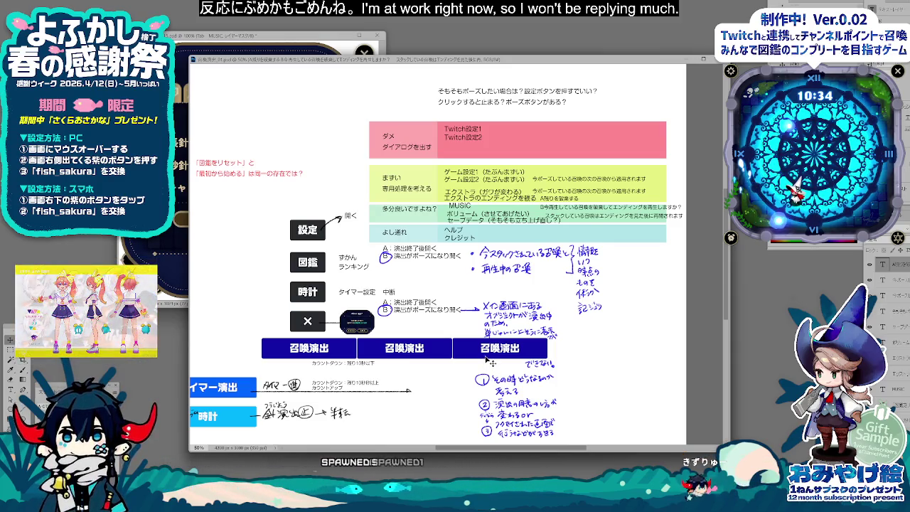
drag(476, 59, 482, 55)
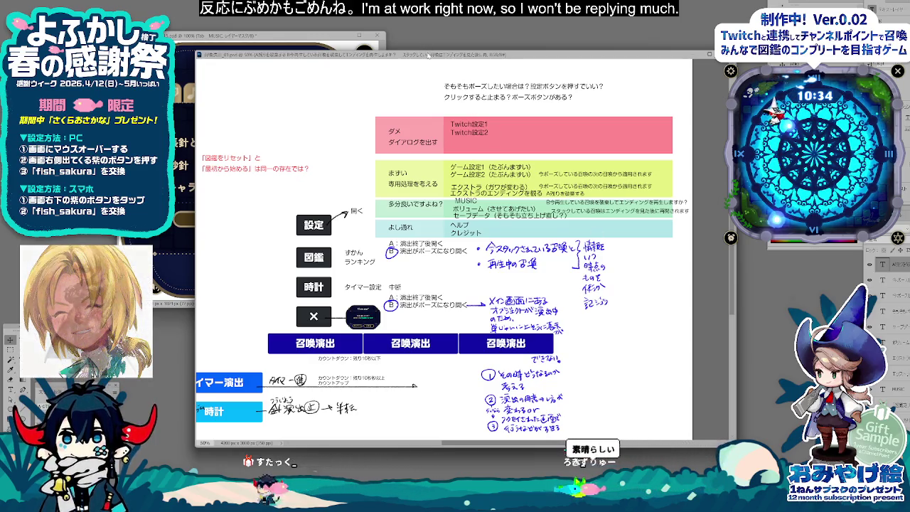
drag(429, 56, 429, 27)
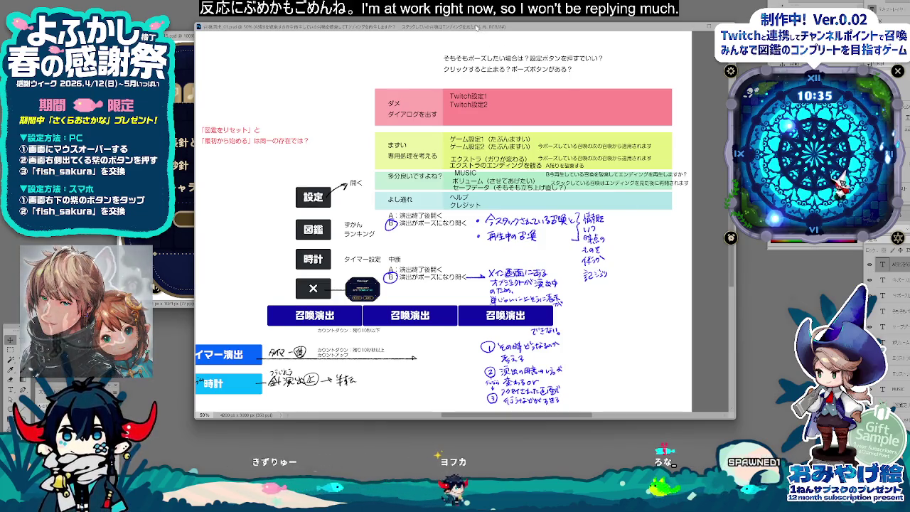
drag(483, 32, 496, 59)
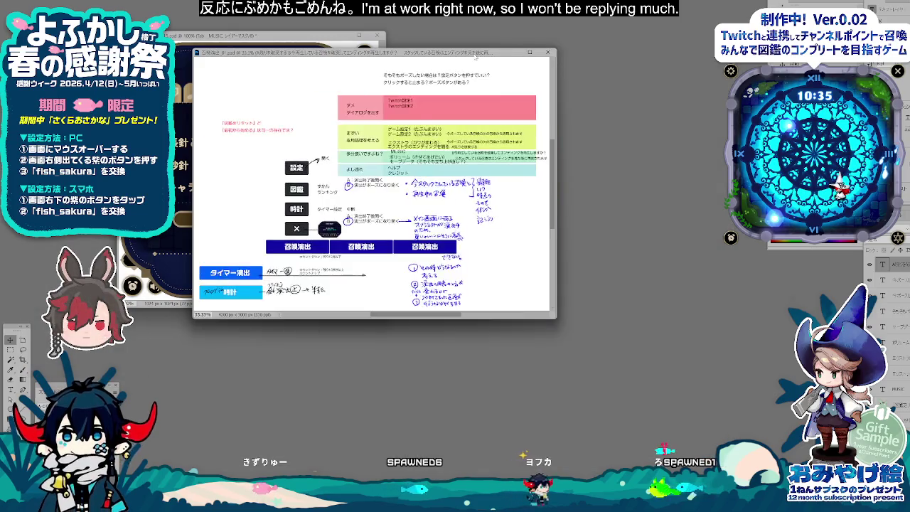
Step: Close the game's Extra panel back to the 00:00 AM clock screen, then select the annotation layer
scroll(496, 59, left, 1)
key(alt+Tab)
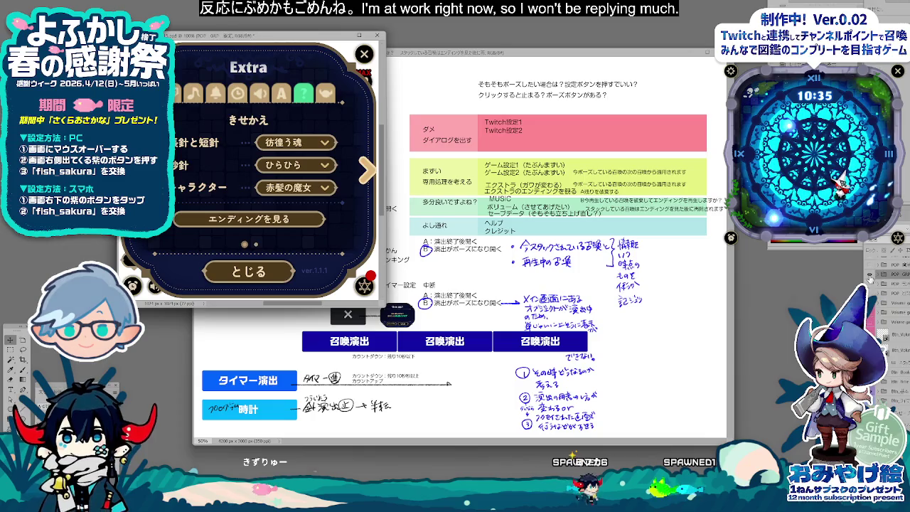
key(Escape)
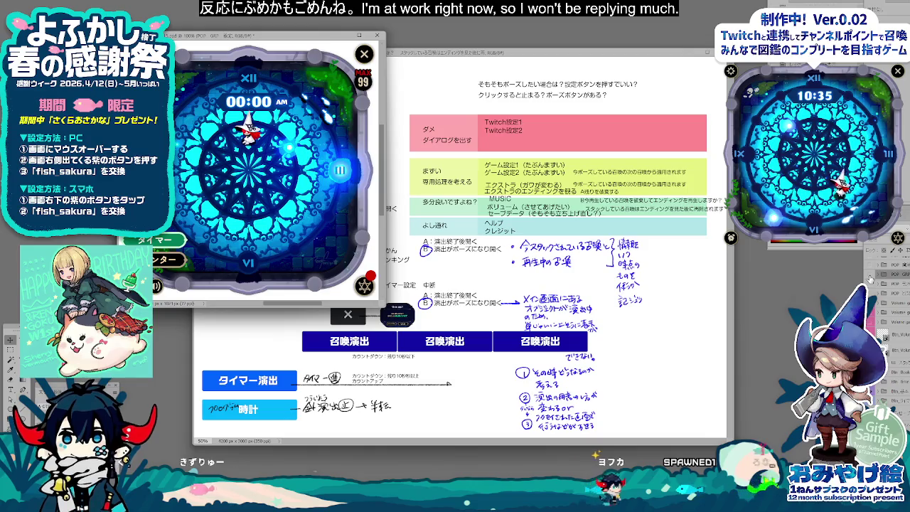
click(679, 287)
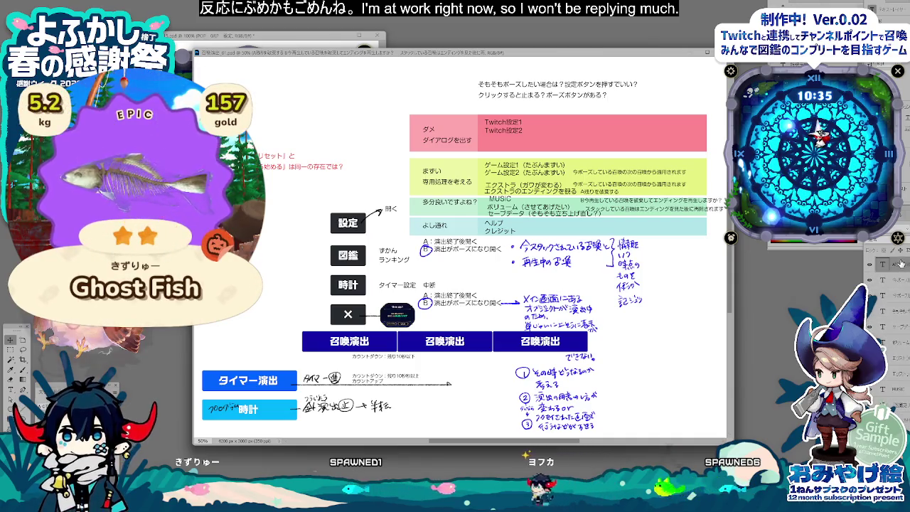
click(538, 225)
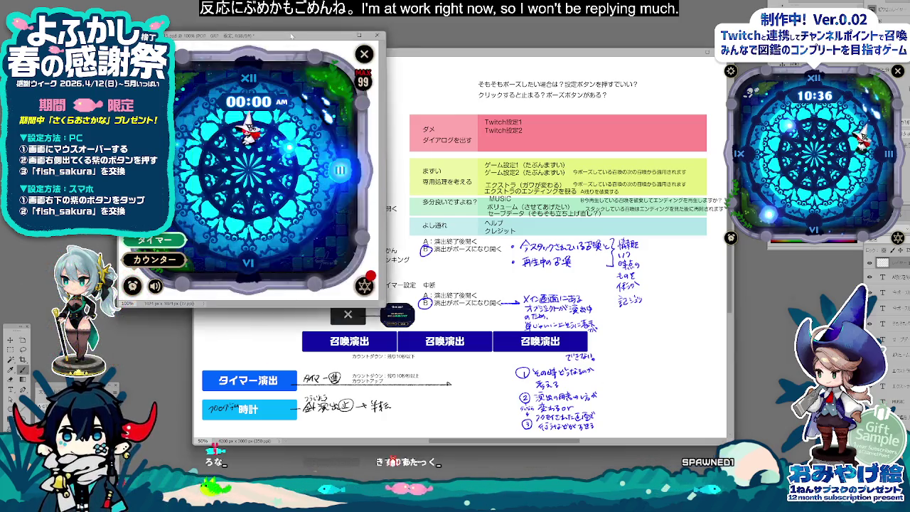
Step: Place the Game prototype clock screen mockup beside the planning diagram for comparison
drag(285, 37, 395, 61)
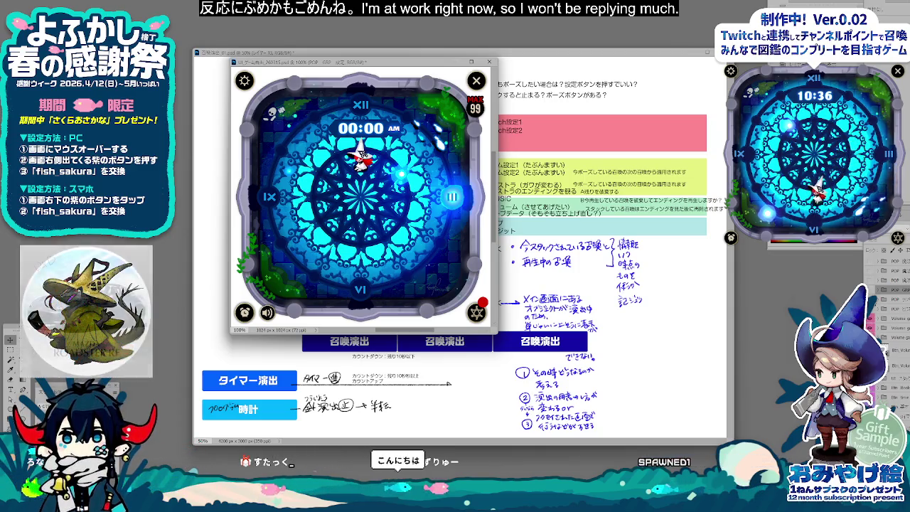
key(Escape)
key(Escape)
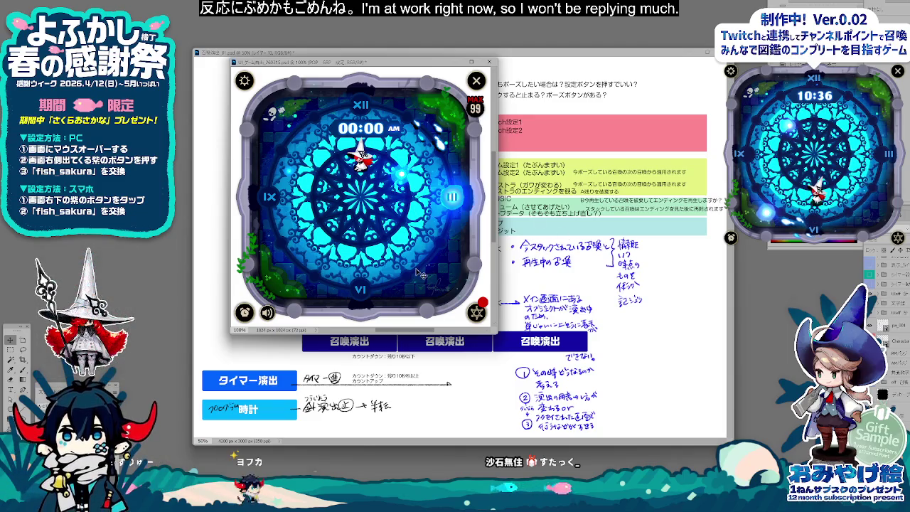
drag(398, 65, 341, 72)
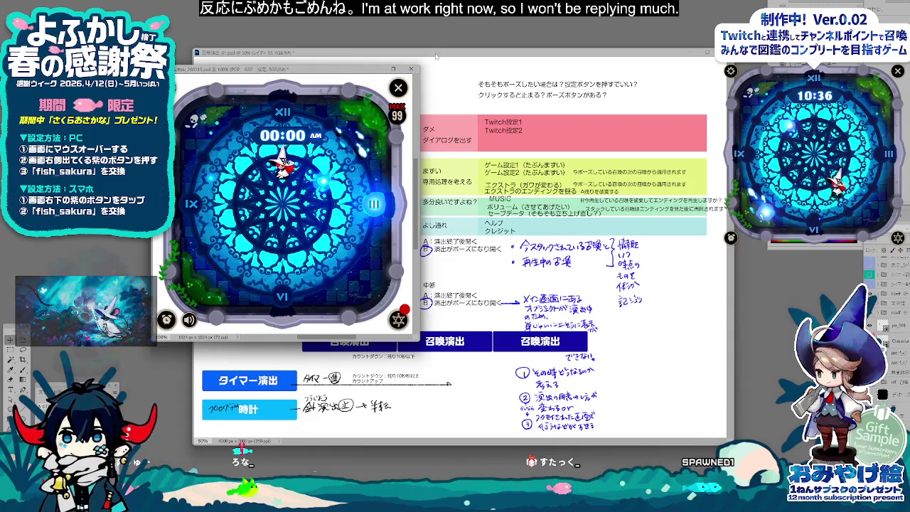
Step: Bring the Photoshop planning diagram back in front and shift its window up slightly
click(433, 75)
click(201, 64)
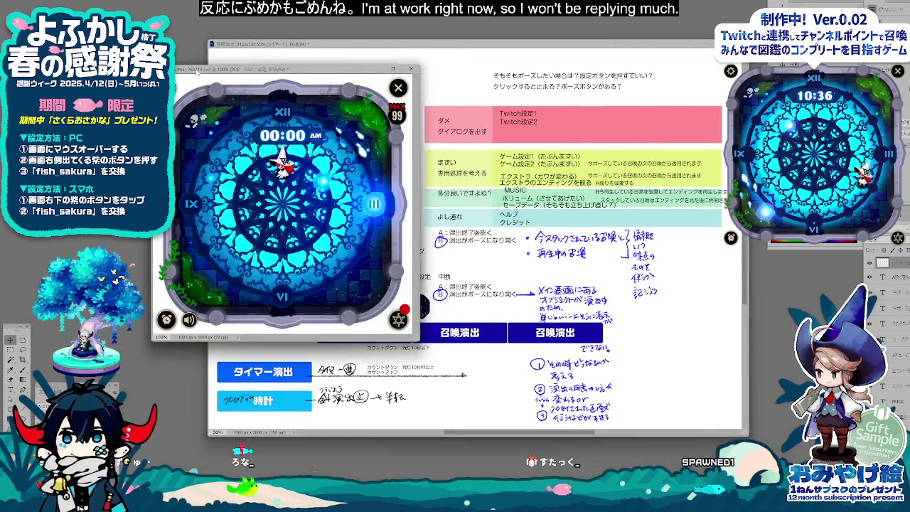
drag(398, 44, 427, 34)
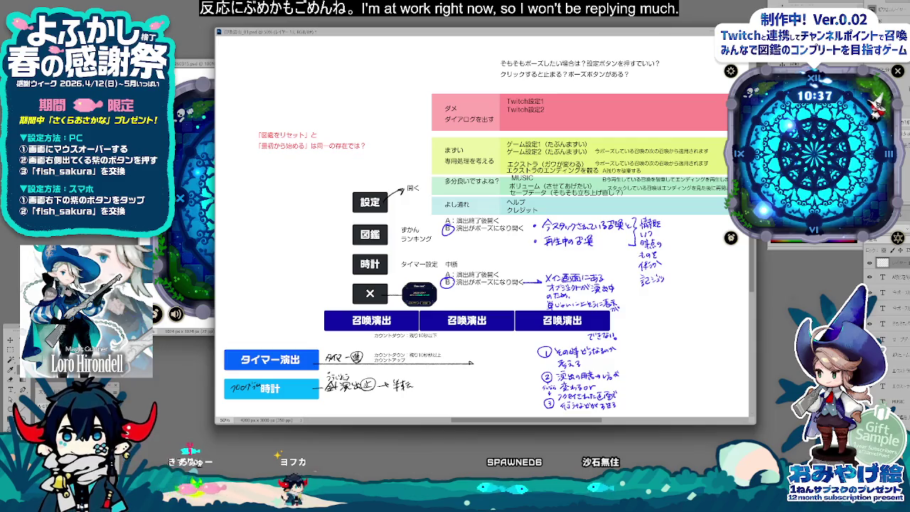
Step: Draw a green box around the 時計 row notes and handwrite 演出の beside it, undoing a miswritten stroke
drag(327, 377, 654, 376)
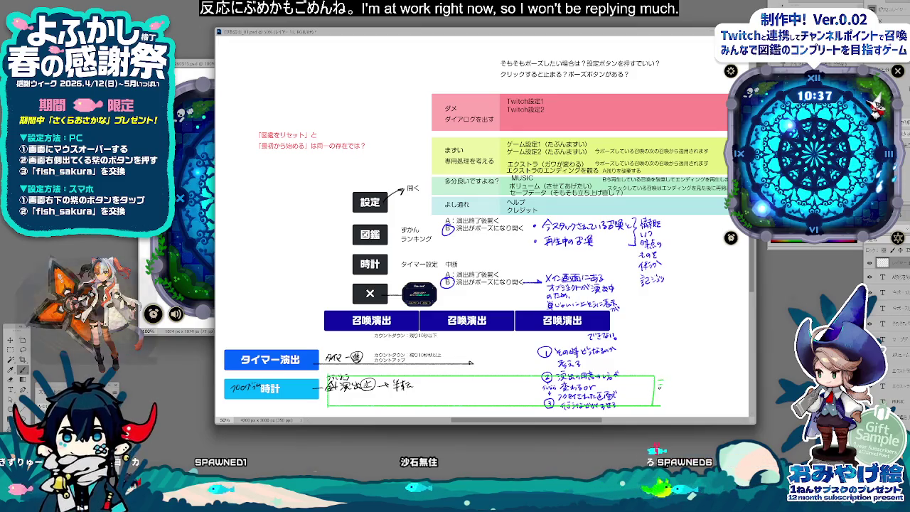
drag(660, 379, 671, 387)
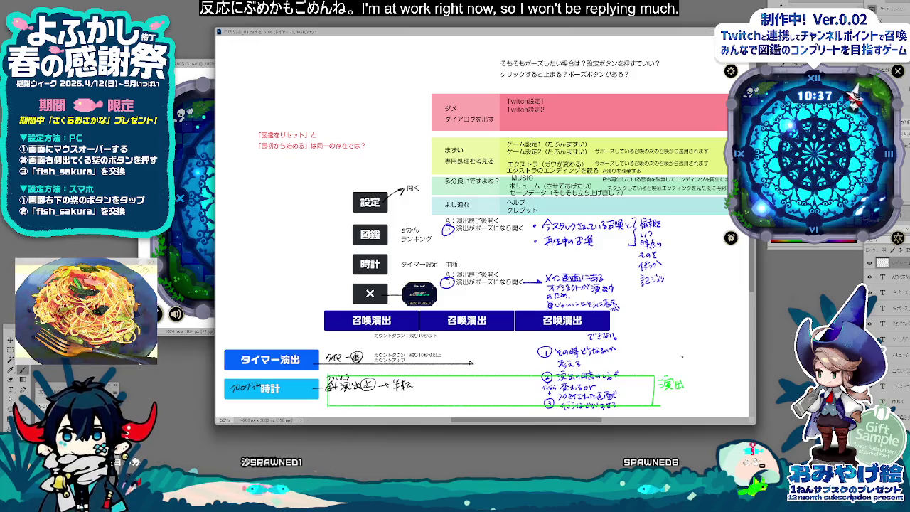
drag(684, 382, 692, 384)
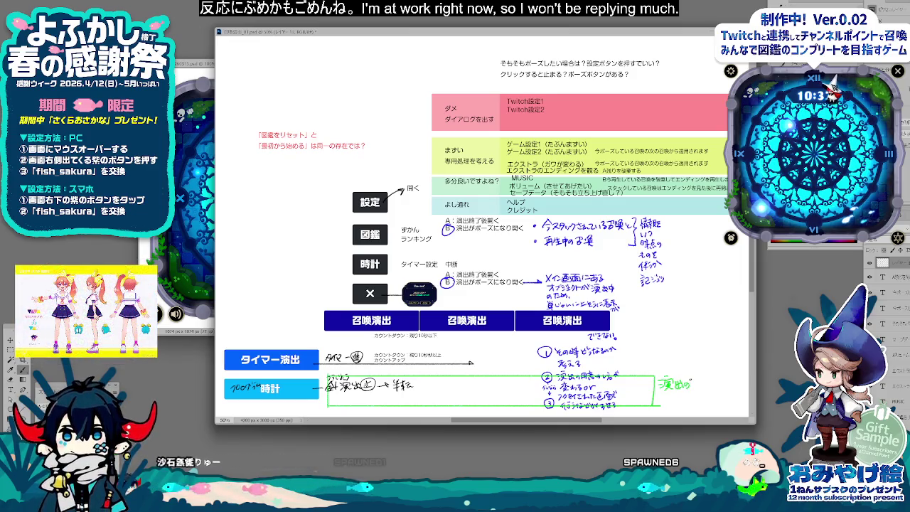
drag(694, 378, 700, 384)
key(ctrl+z)
key(ctrl+z)
key(ctrl+z)
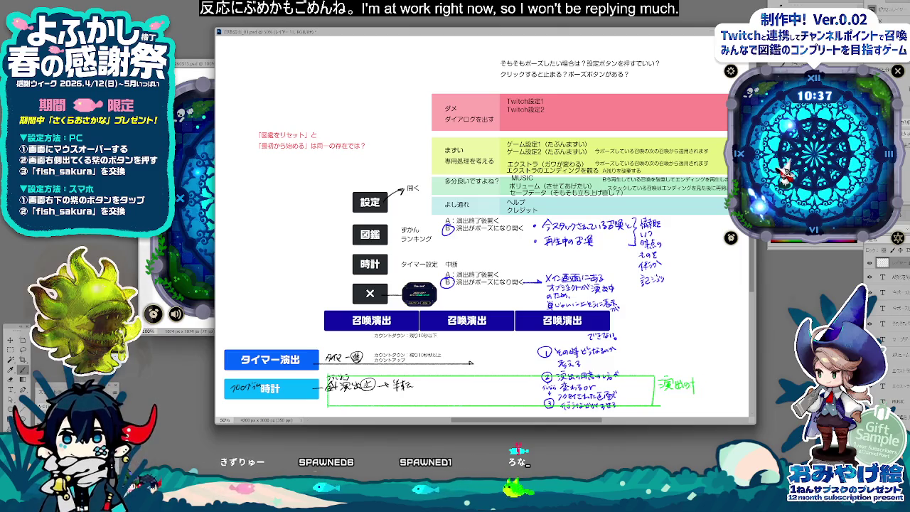
key(ctrl+z)
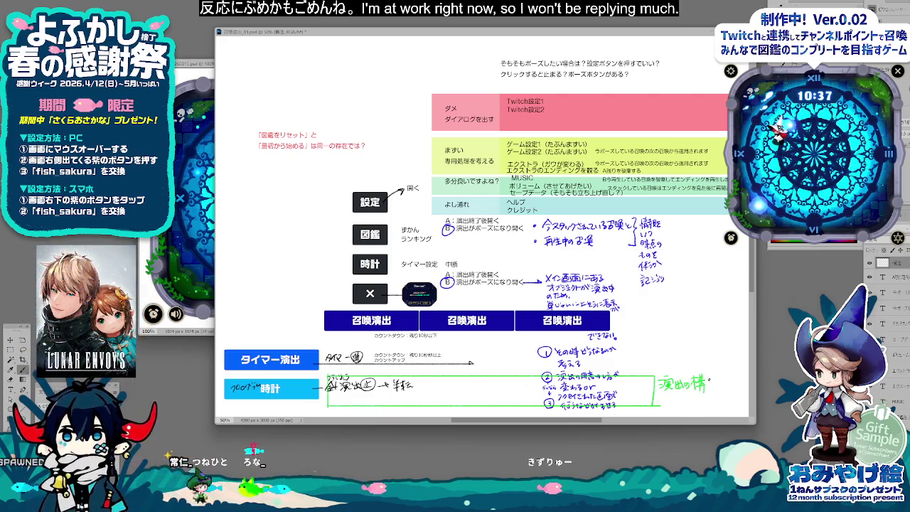
Step: Complete the green note as 演出の構造を変更する可能性がある
drag(704, 379, 722, 388)
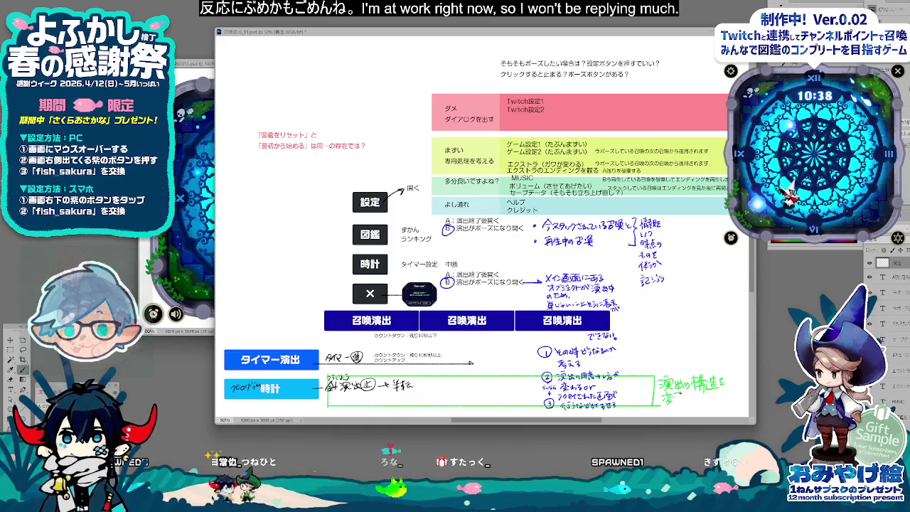
drag(675, 395, 723, 401)
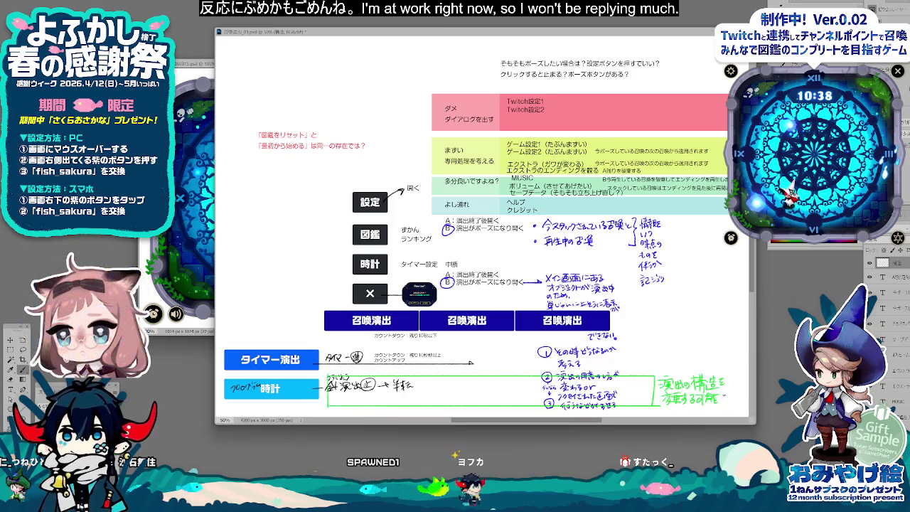
drag(719, 393, 728, 398)
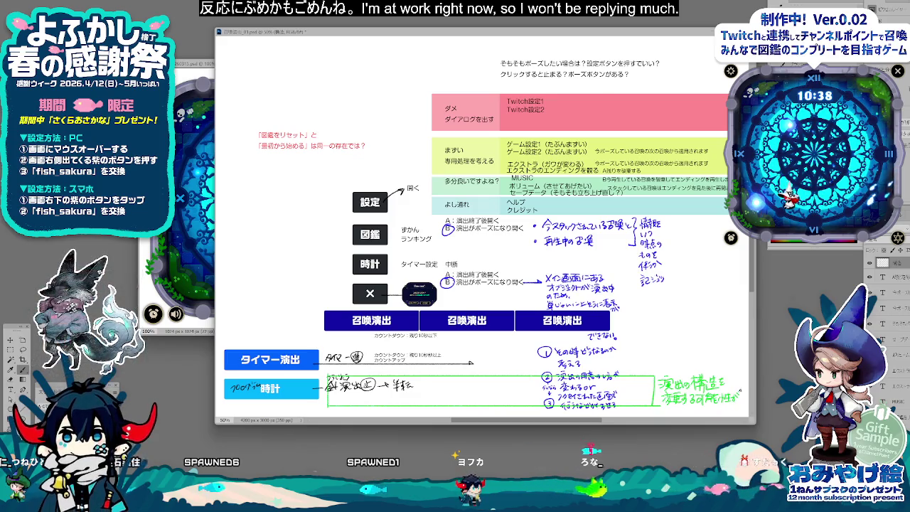
drag(667, 406, 679, 411)
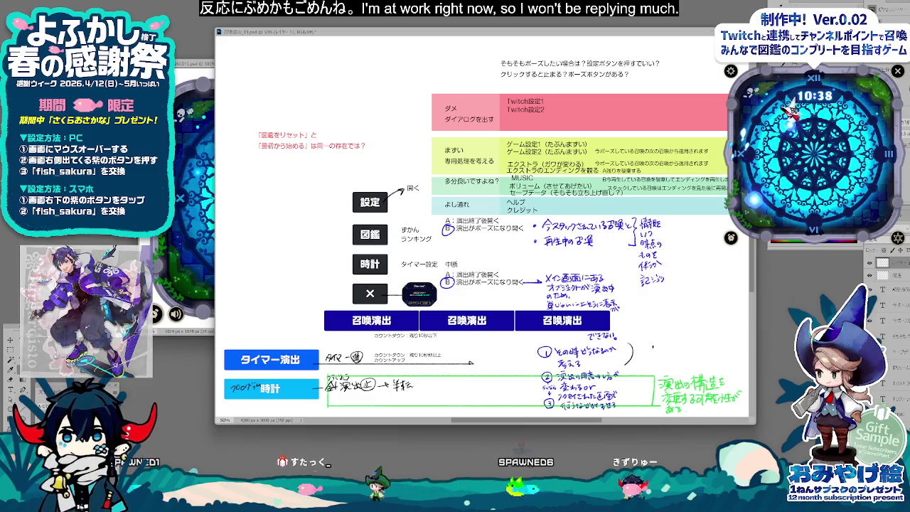
Step: Handwrite キジュツする beside the numbered timer-effect notes and shift the document window left
drag(643, 350, 653, 356)
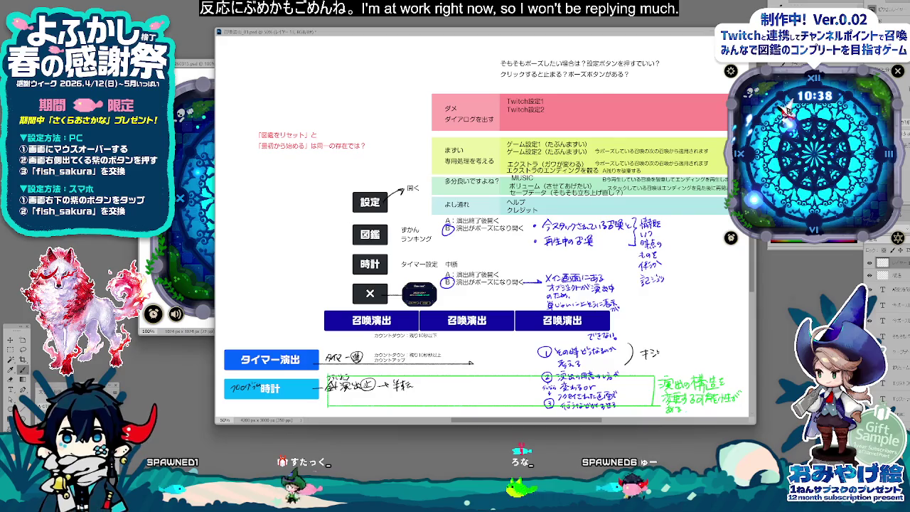
drag(682, 351, 688, 357)
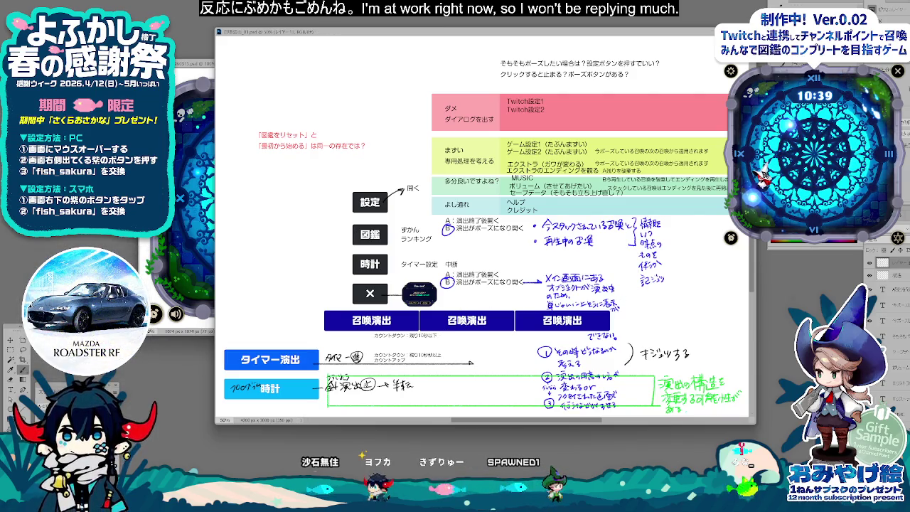
drag(555, 34, 506, 31)
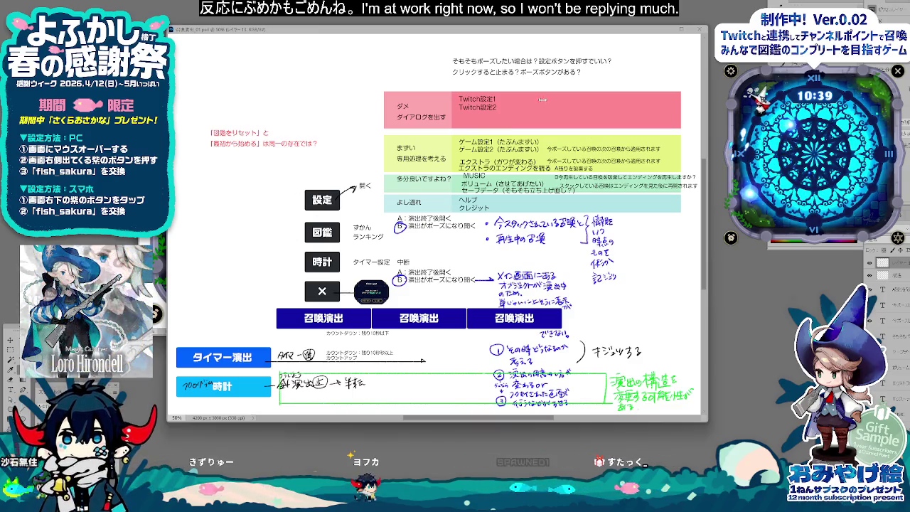
drag(481, 32, 471, 32)
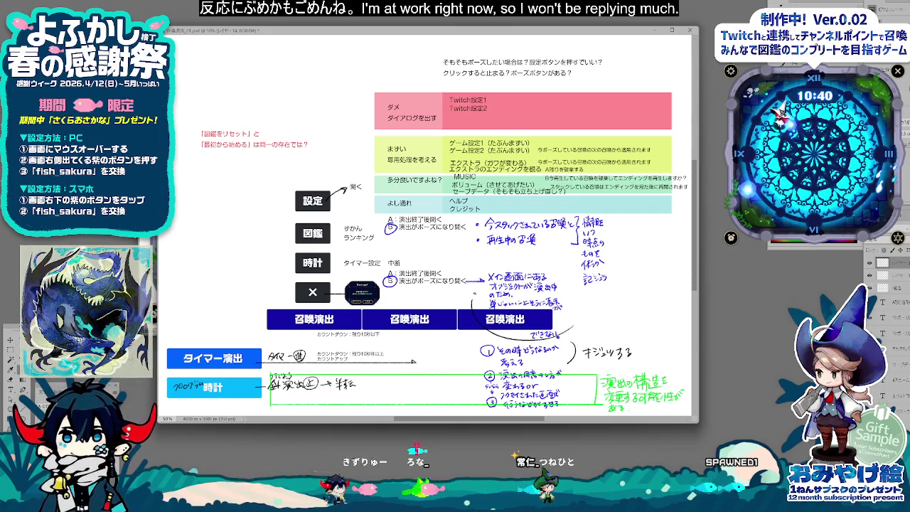
Step: Undo the oversized circle and handwrite the どこをどうやるか…してもらうか note right of the circled memo
key(ctrl+z)
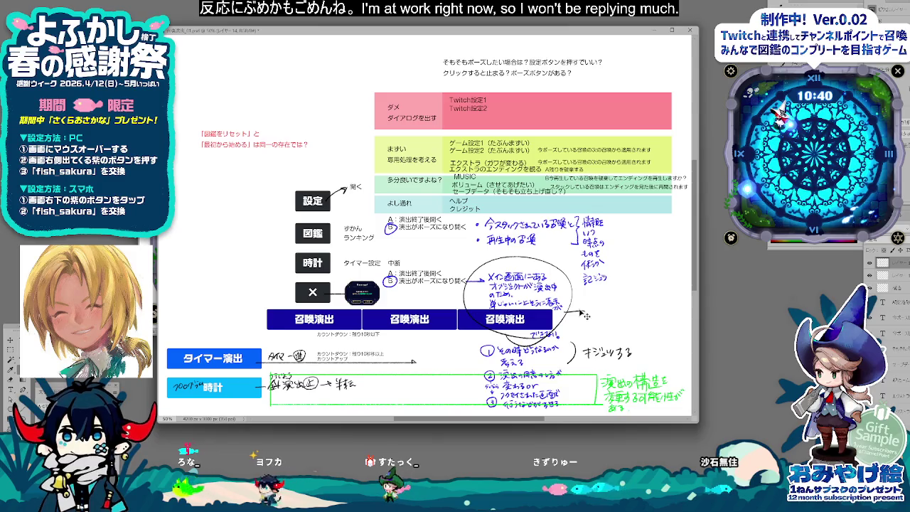
drag(591, 299, 610, 295)
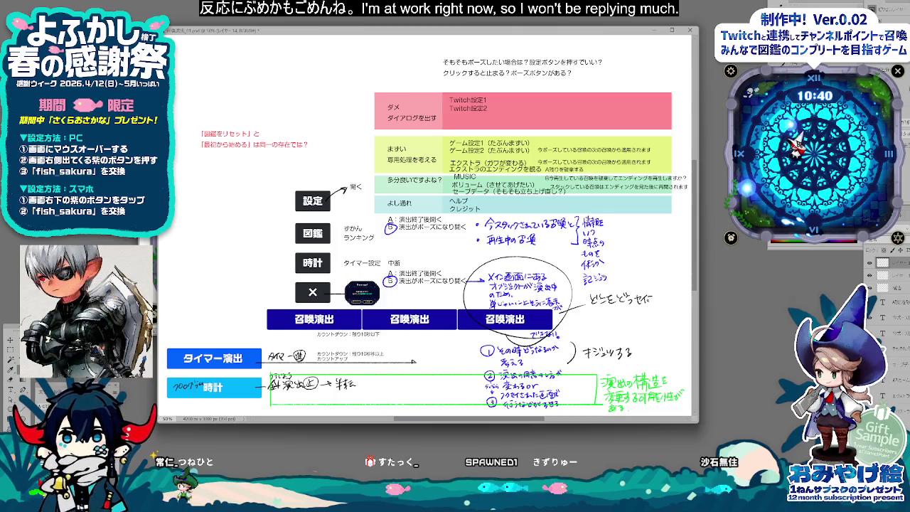
drag(592, 308, 605, 315)
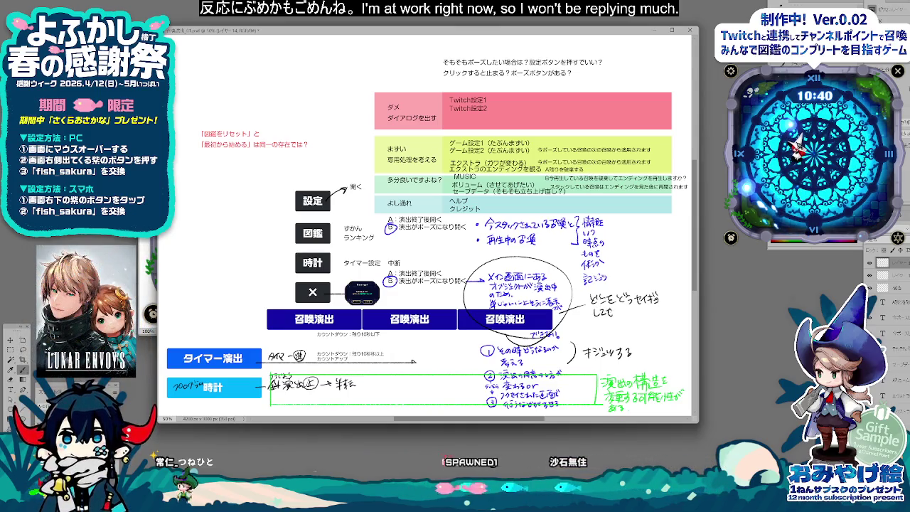
drag(625, 307, 635, 314)
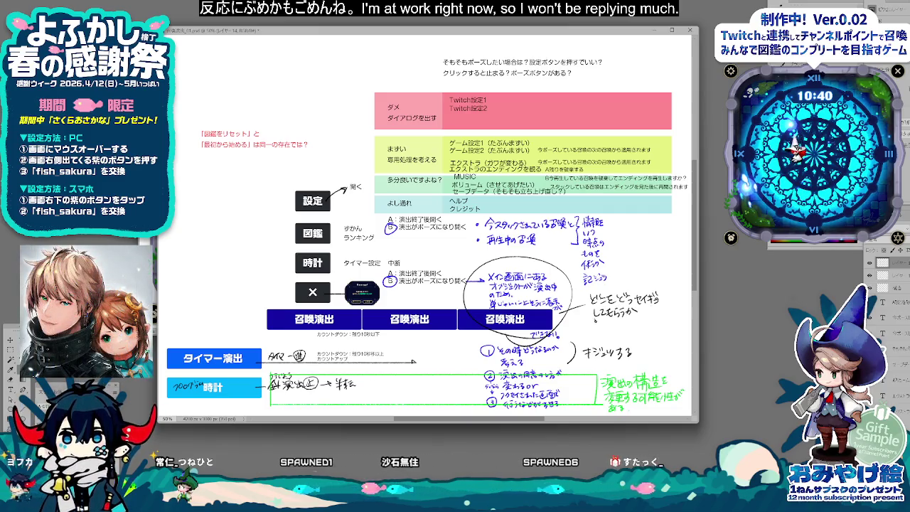
drag(596, 320, 605, 327)
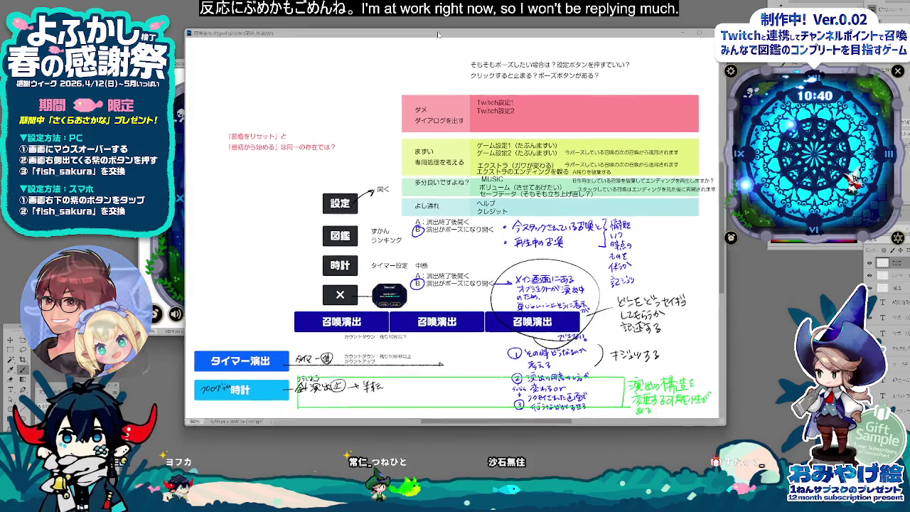
drag(427, 31, 485, 36)
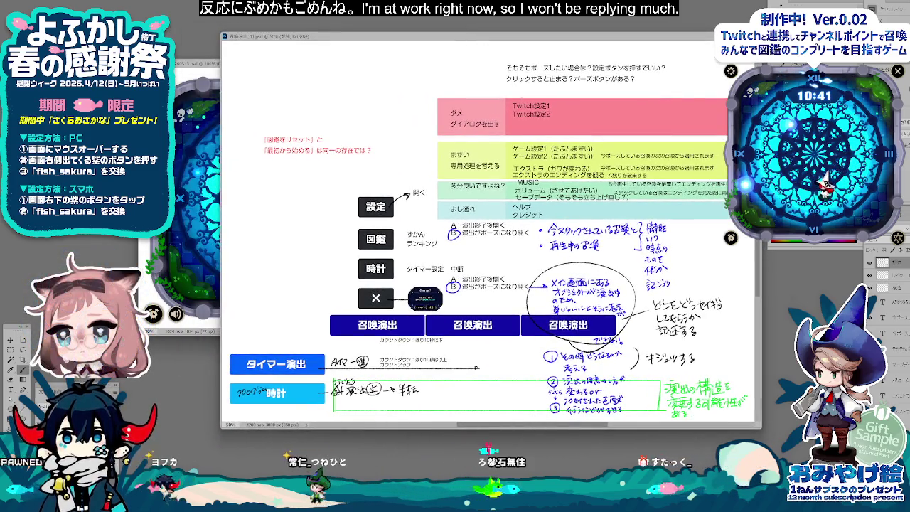
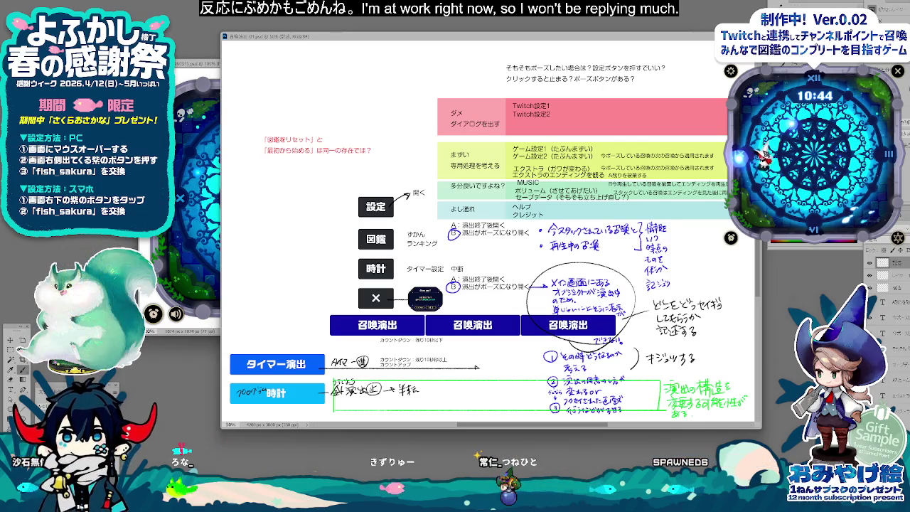
Step: Reposition the Photoshop document window so the right-hand bracket is in view
mouse_move(433, 33)
mouse_down()
mouse_move(415, 34)
mouse_move(433, 41)
mouse_up()
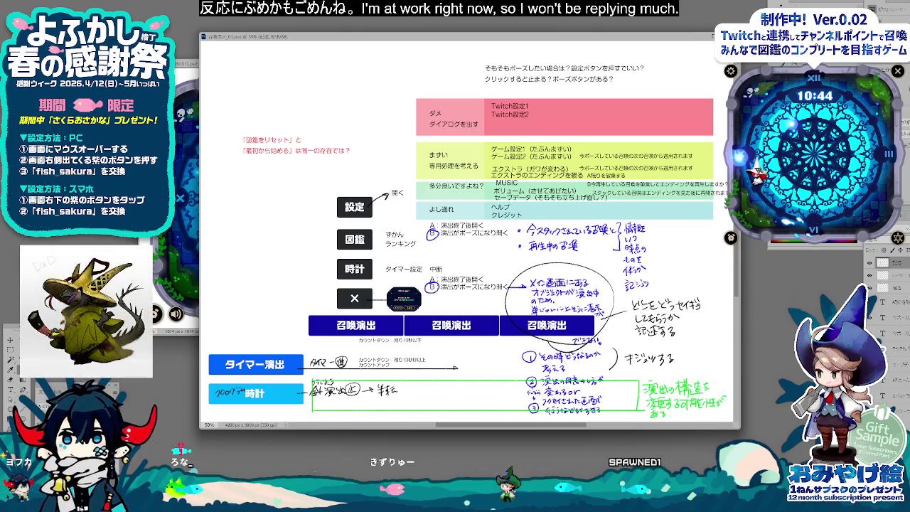
drag(467, 40, 463, 39)
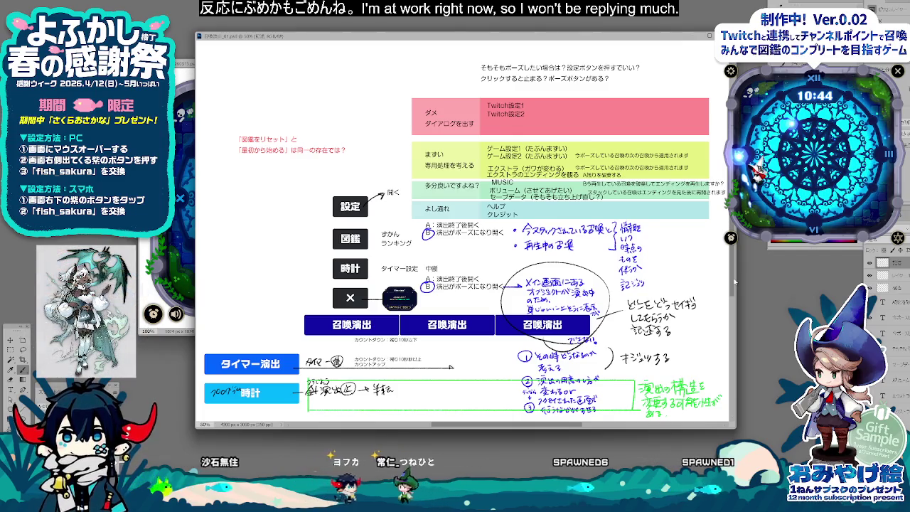
scroll(731, 279, down, 1)
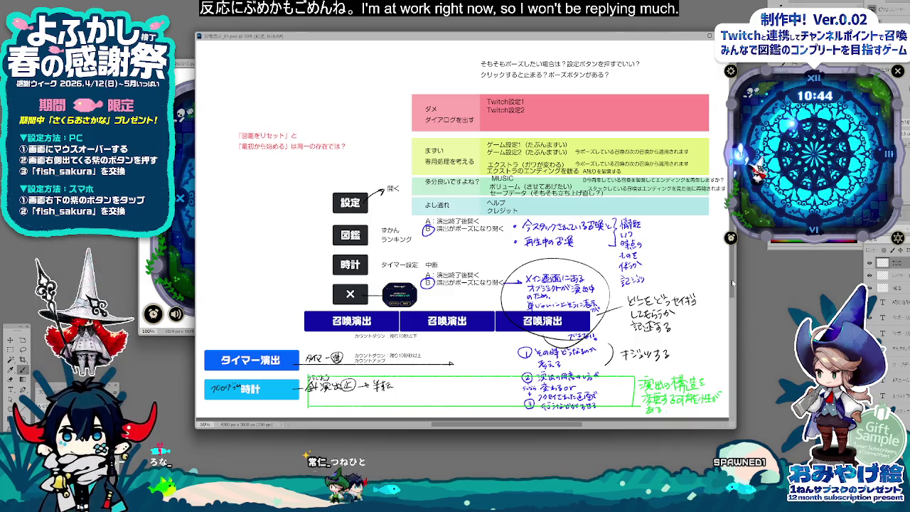
scroll(536, 197, up, 1)
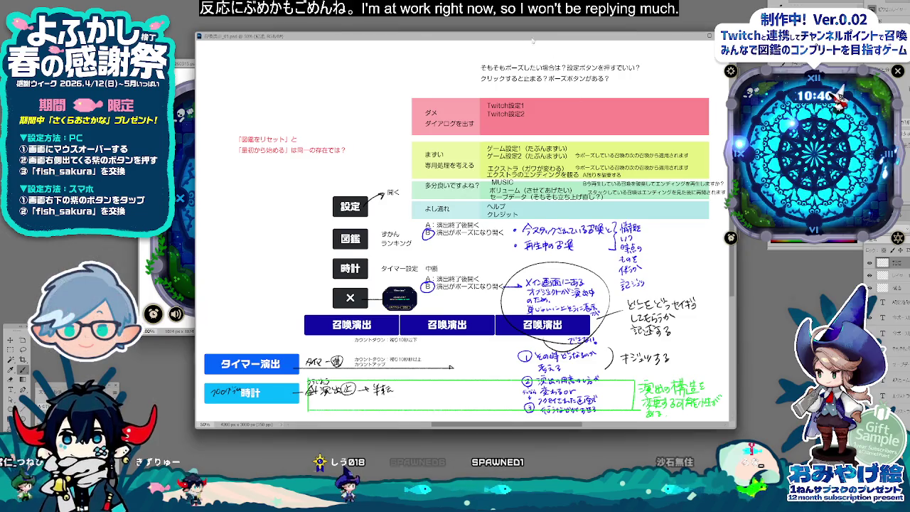
drag(532, 41, 551, 15)
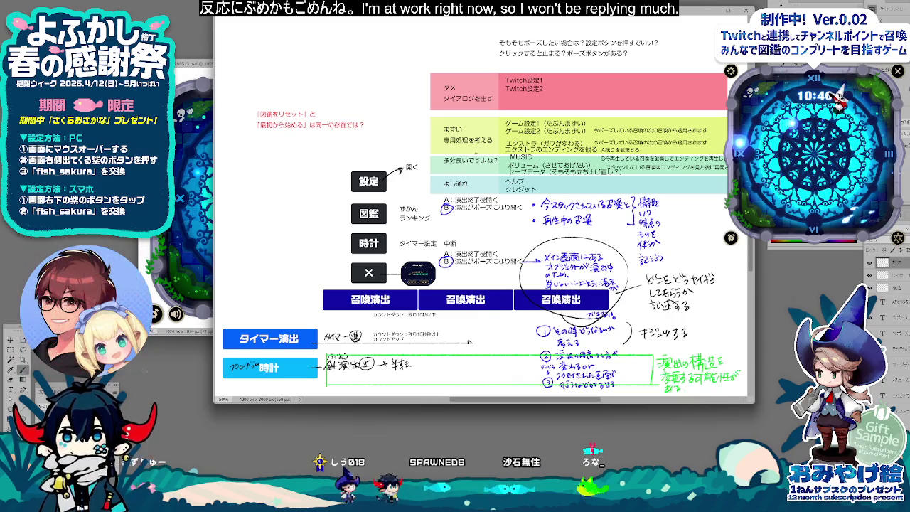
drag(469, 17, 469, 47)
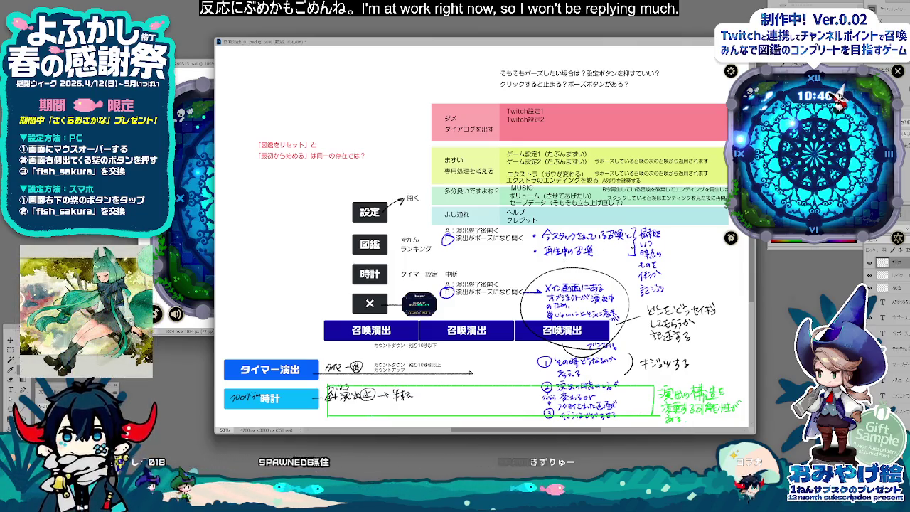
Step: Handwrite the green note beside the bracket about describing the basic intent and consulting
mouse_move(660, 226)
mouse_down()
mouse_move(670, 235)
mouse_move(672, 276)
mouse_up()
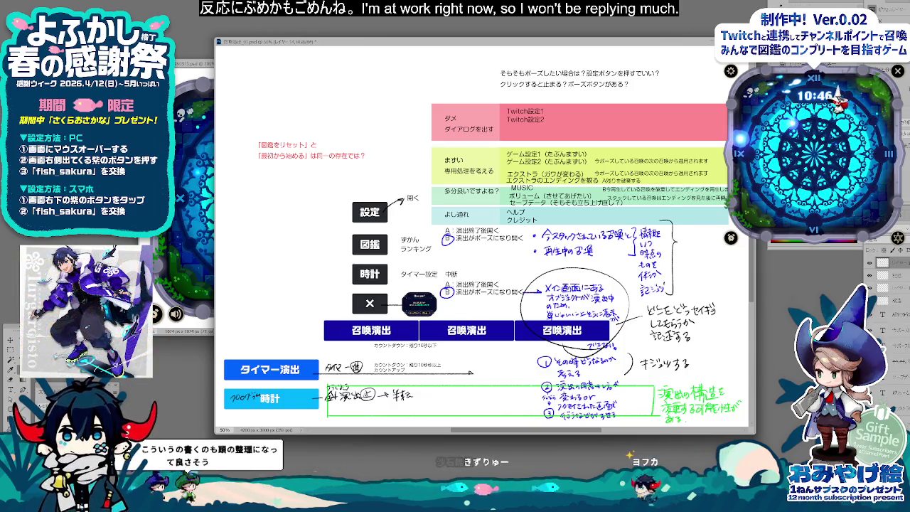
drag(680, 221, 692, 234)
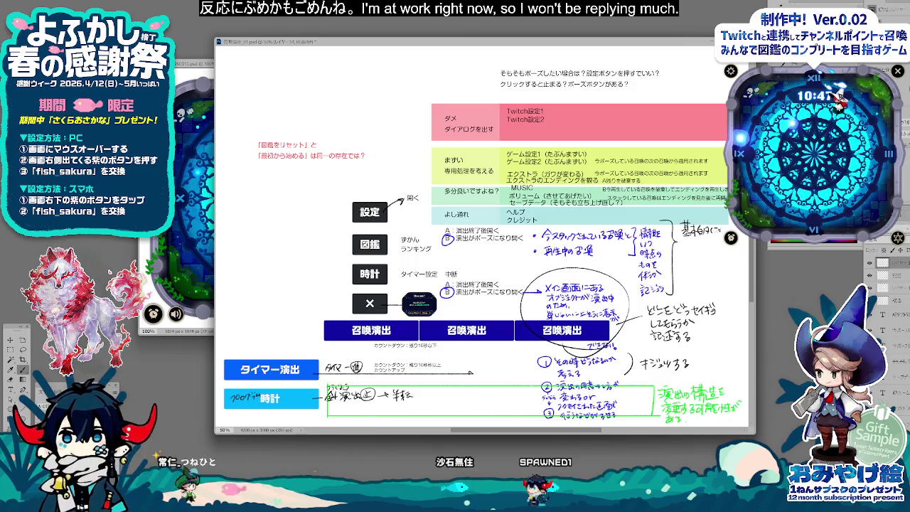
drag(704, 241, 708, 247)
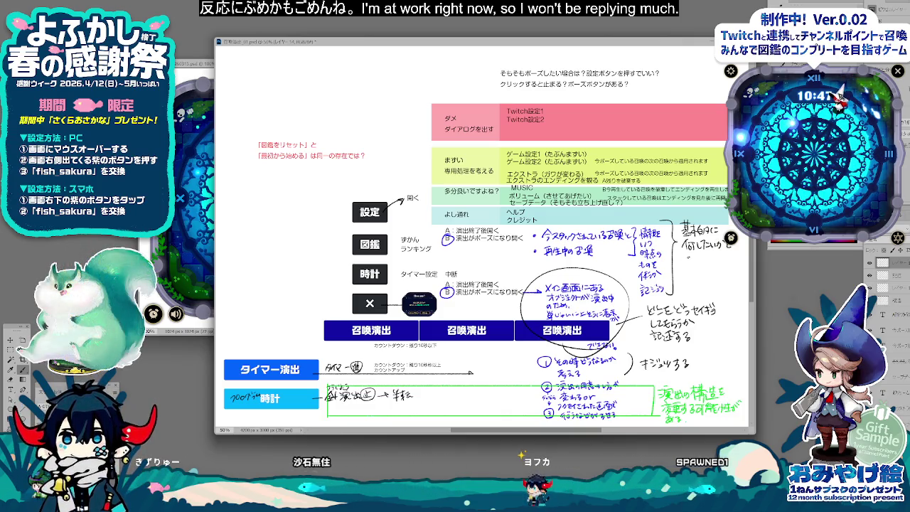
mouse_move(688, 254)
mouse_down()
mouse_move(700, 264)
mouse_move(705, 257)
mouse_up()
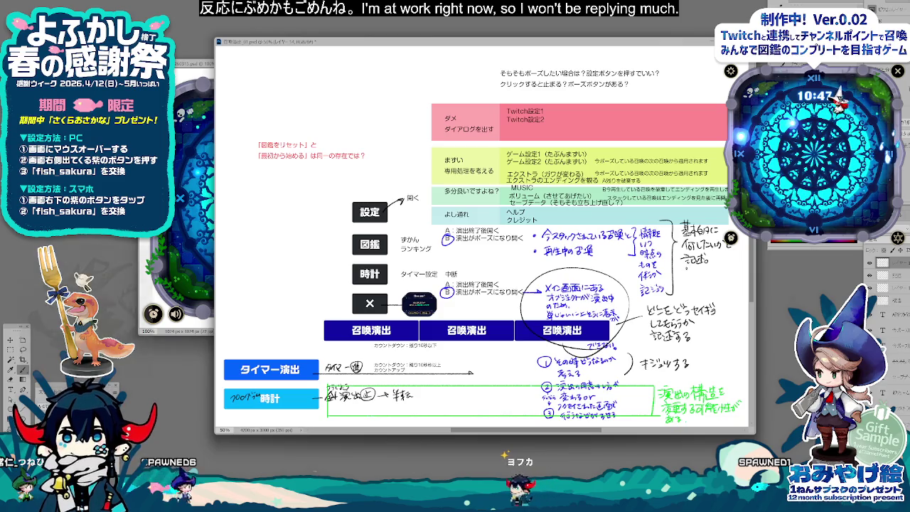
mouse_move(685, 266)
mouse_down()
mouse_move(698, 275)
mouse_move(735, 272)
mouse_up()
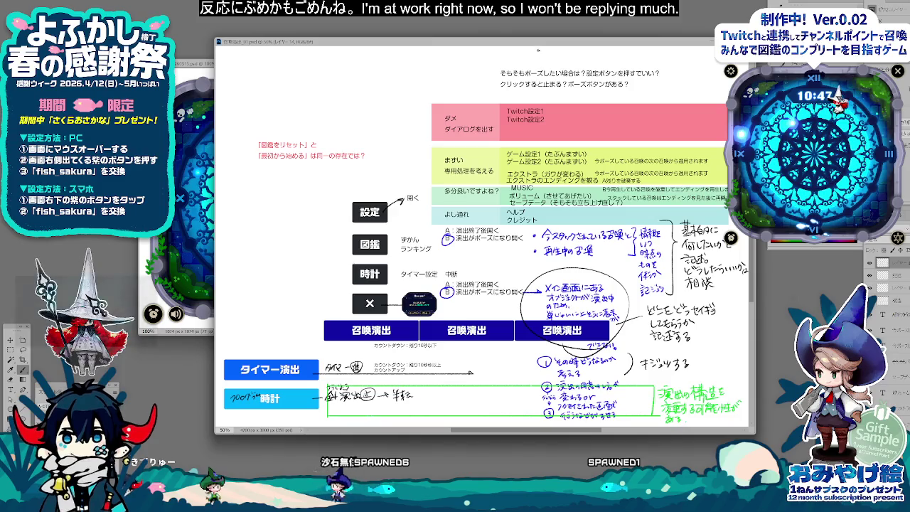
drag(537, 45, 513, 59)
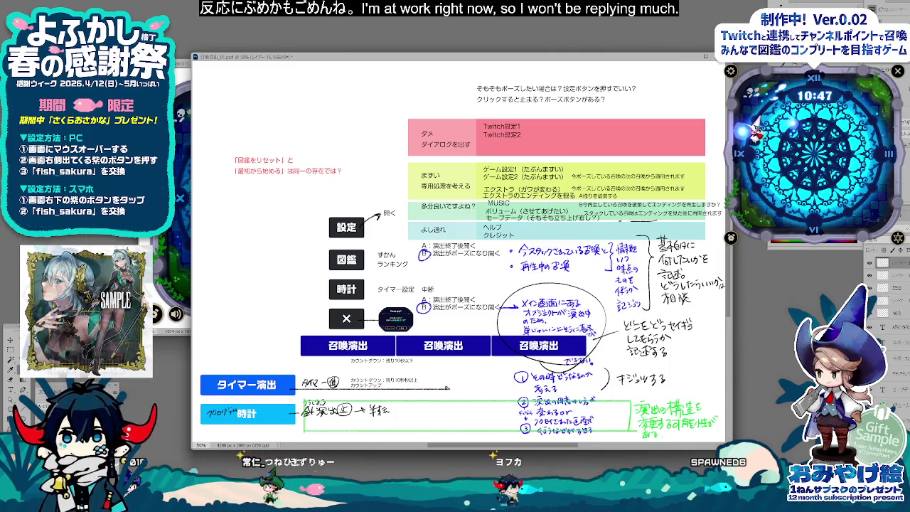
Step: Draw a freehand ellipse labelled 相談 around the pink and yellow settings rows
drag(647, 122, 673, 131)
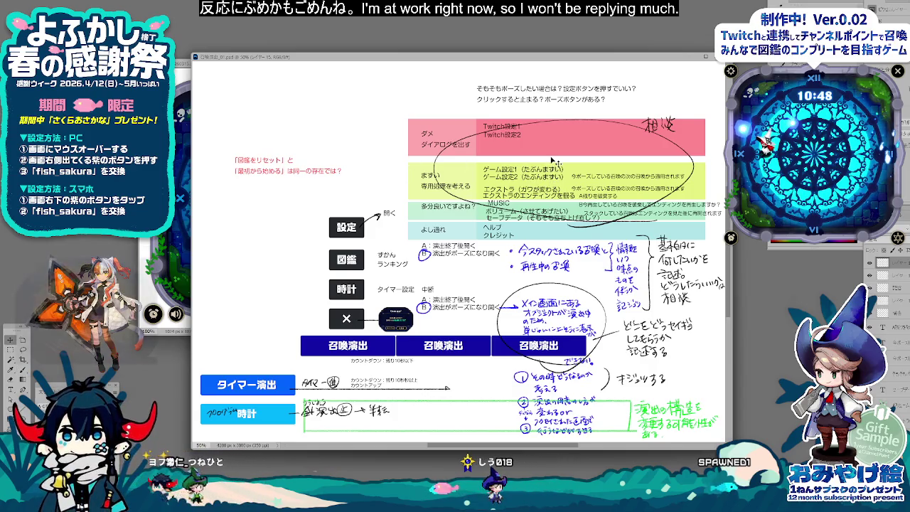
mouse_move(545, 173)
mouse_down()
mouse_move(588, 107)
mouse_move(579, 111)
mouse_up()
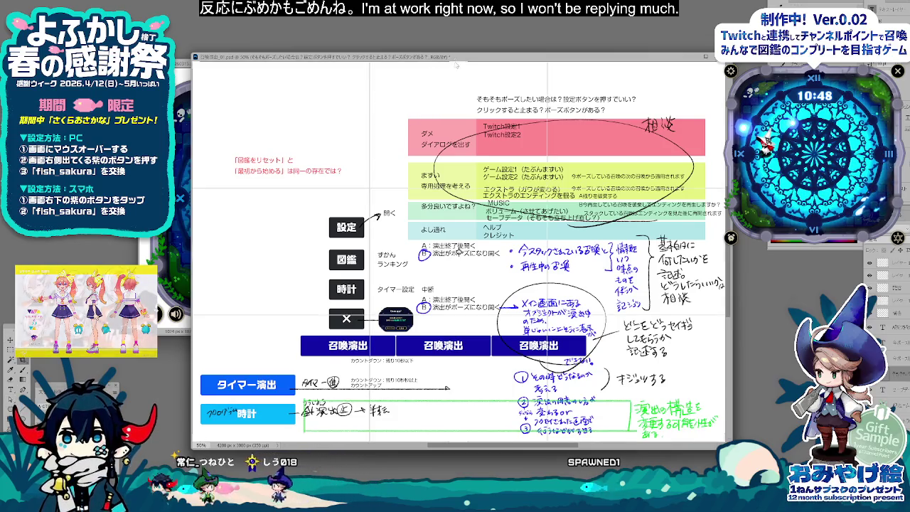
scroll(461, 68, down, 1)
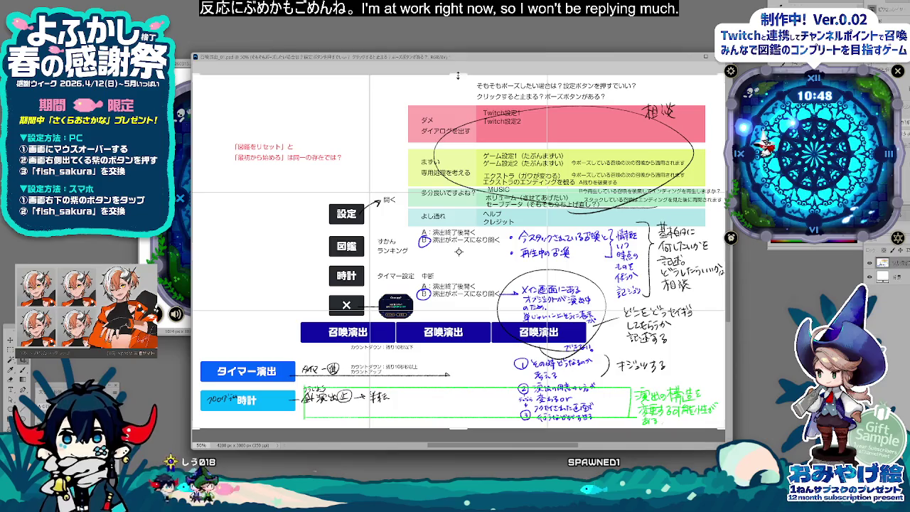
click(458, 77)
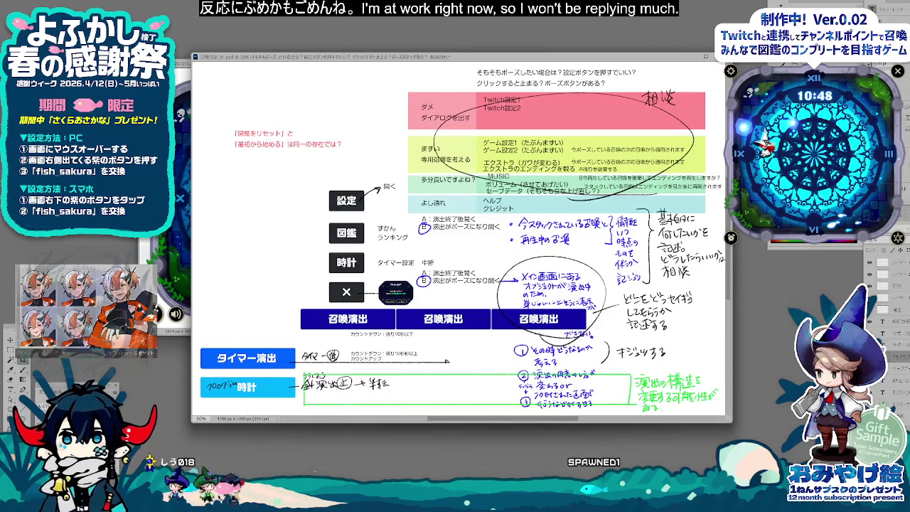
key(ctrl+minus)
key(ctrl+plus)
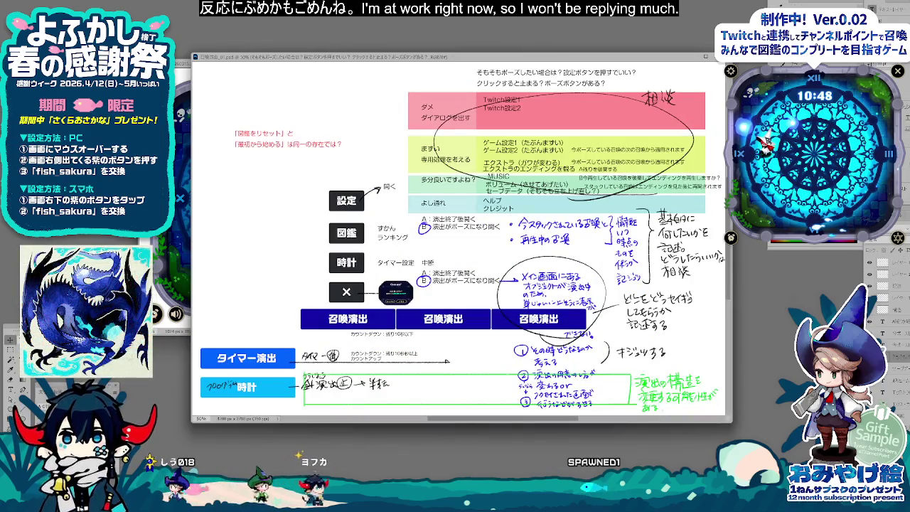
mouse_move(534, 58)
mouse_down()
mouse_move(560, 69)
mouse_move(553, 67)
mouse_up()
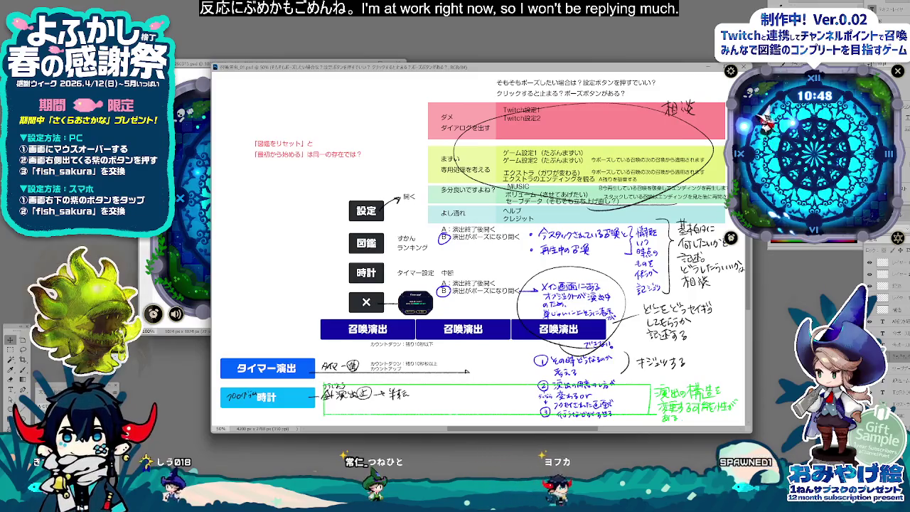
Step: Select the ellipse's layer and nudge the ellipse annotation slightly into place
click(900, 300)
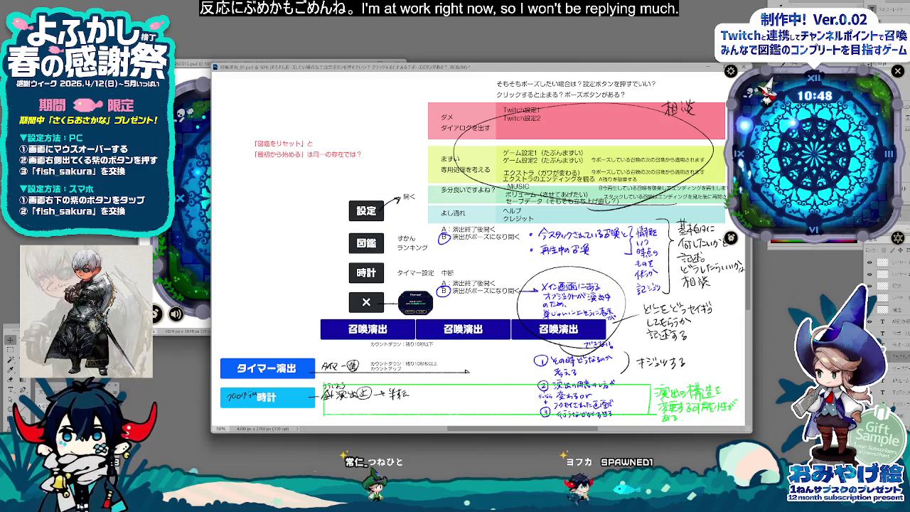
click(902, 347)
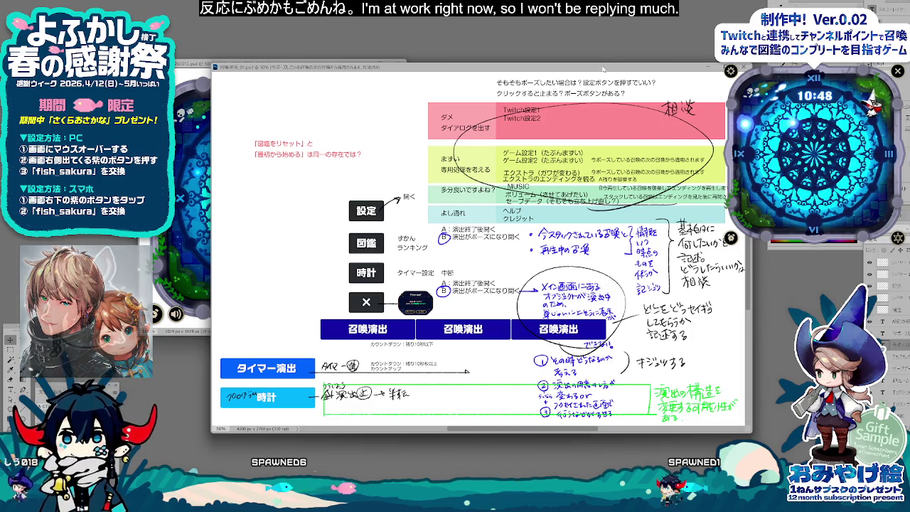
drag(589, 63, 586, 63)
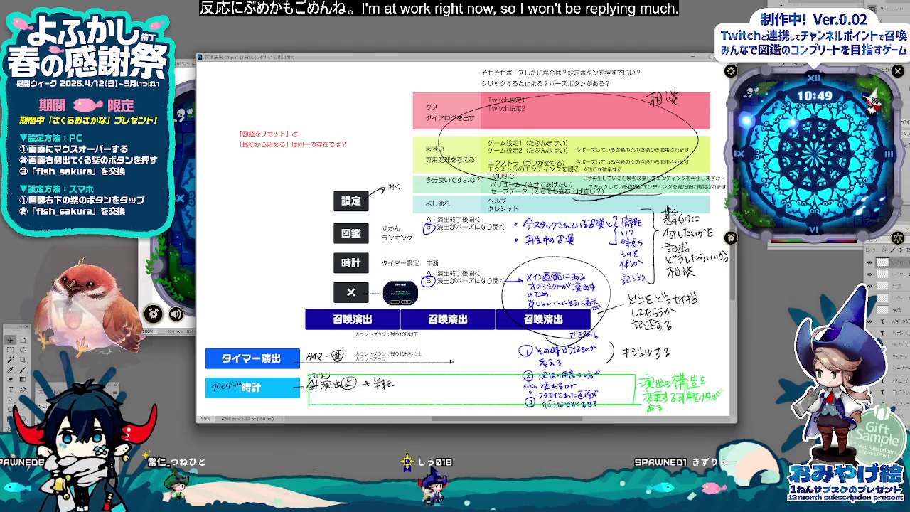
drag(620, 203, 622, 202)
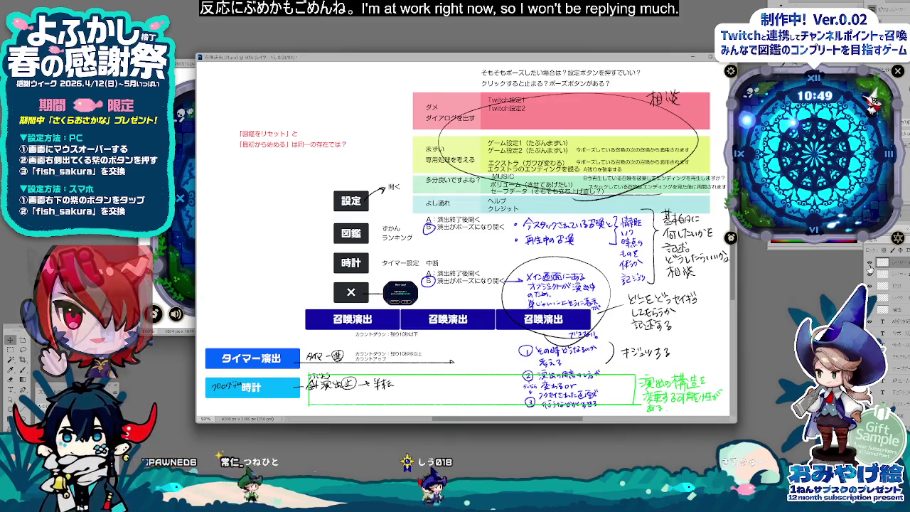
drag(660, 232, 662, 234)
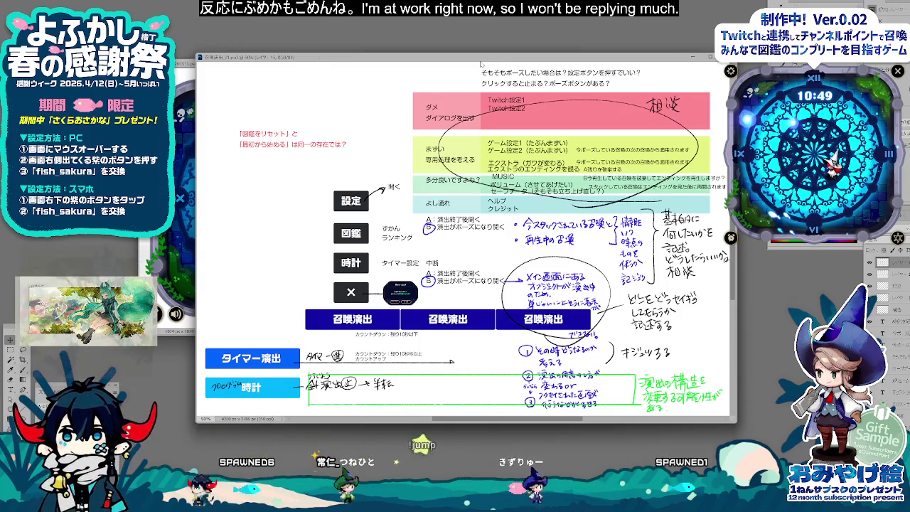
Step: Select the top question text layer, then switch to the MistWatch_仕様書 spreadsheet
click(483, 71)
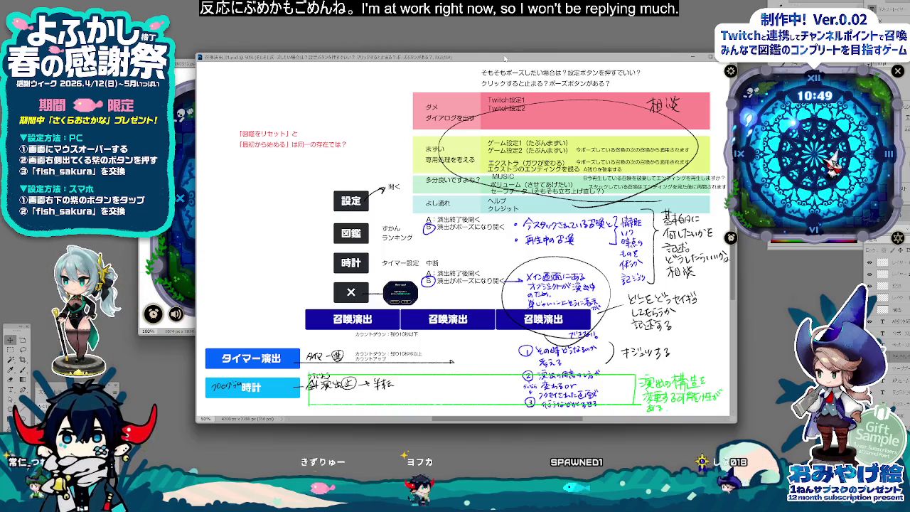
drag(506, 59, 502, 41)
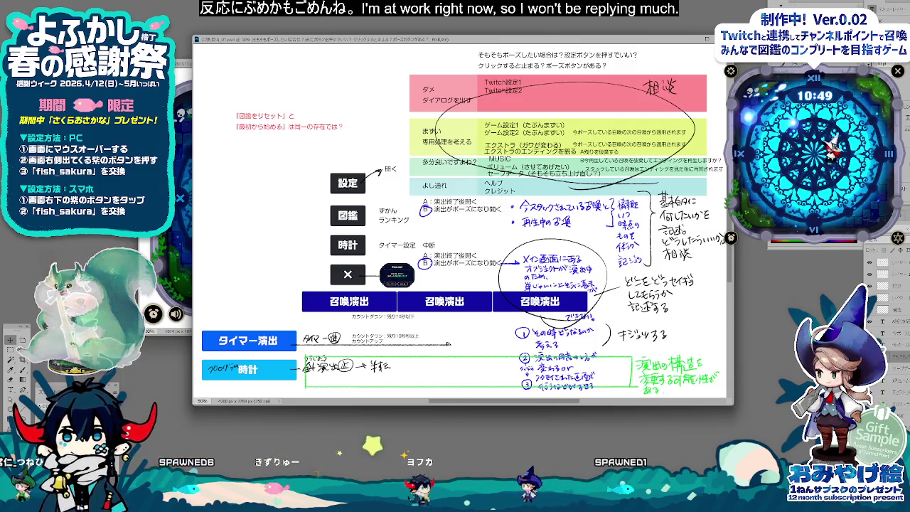
key(alt+Tab)
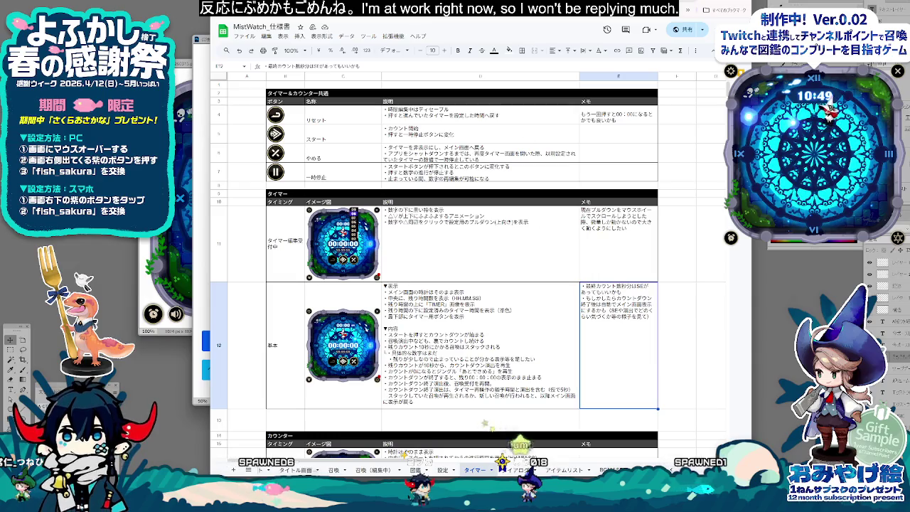
drag(427, 26, 473, 30)
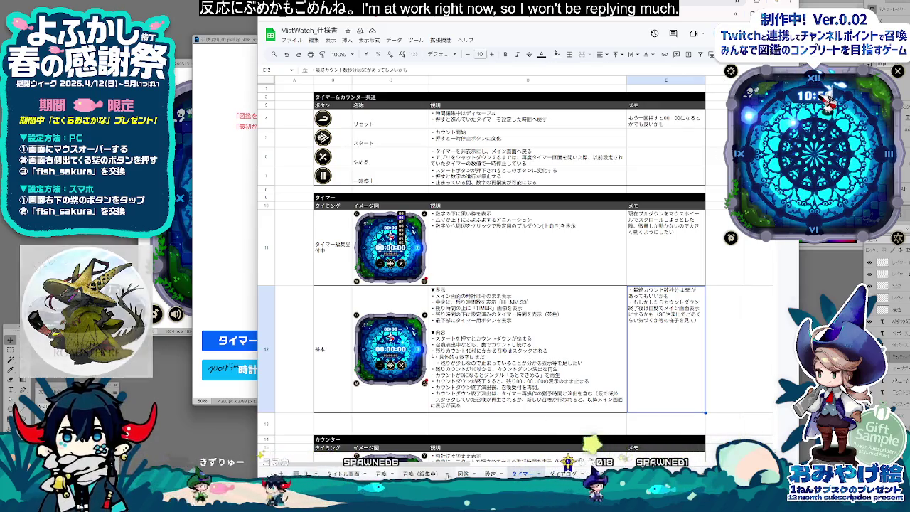
key(ctrl+shift+Page_Up)
key(ctrl+shift+Page_Up)
key(ctrl+shift+Page_Up)
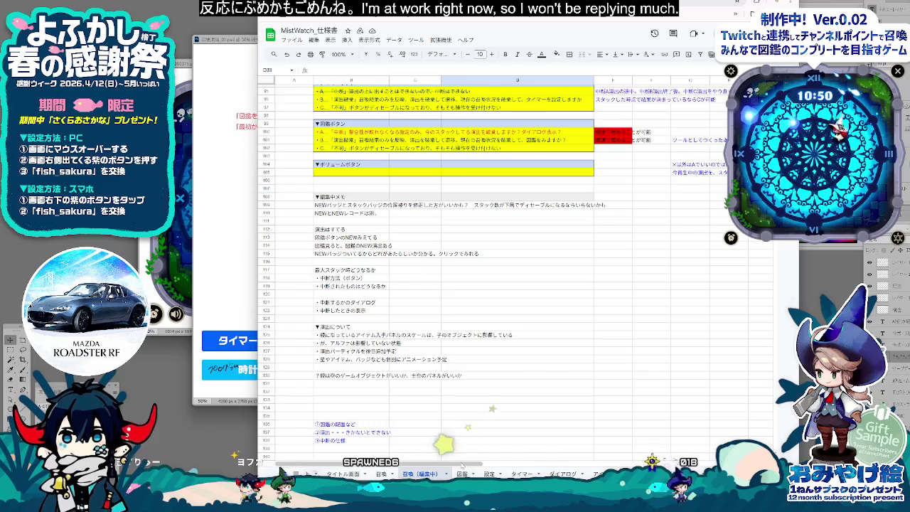
scroll(395, 404, up, 3)
scroll(394, 404, up, 7)
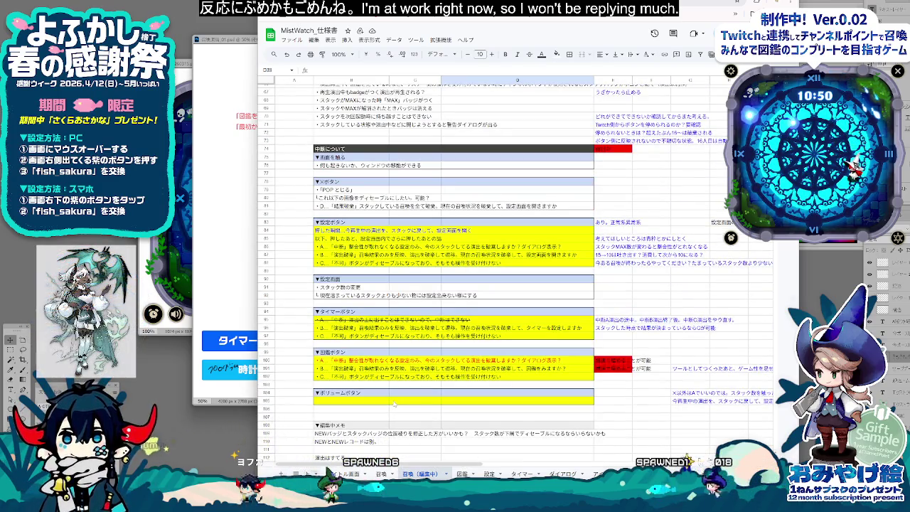
scroll(394, 404, up, 4)
scroll(395, 404, up, 4)
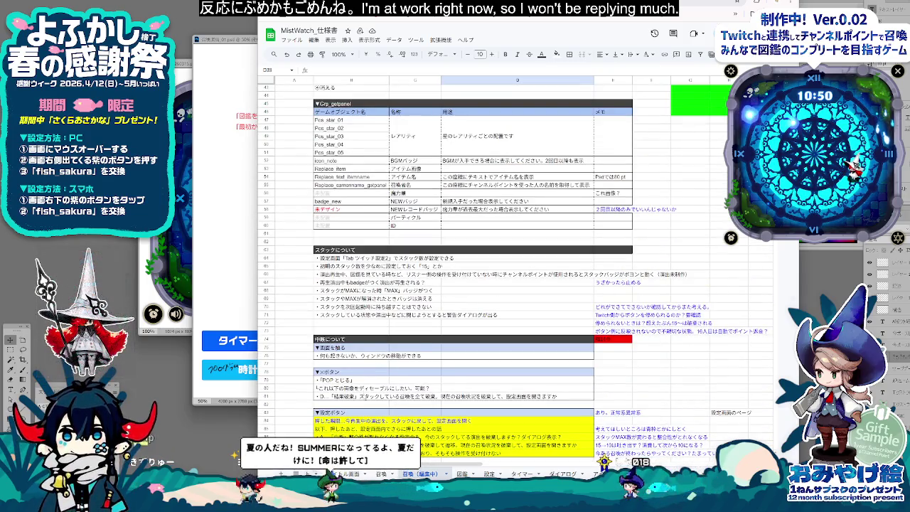
click(466, 396)
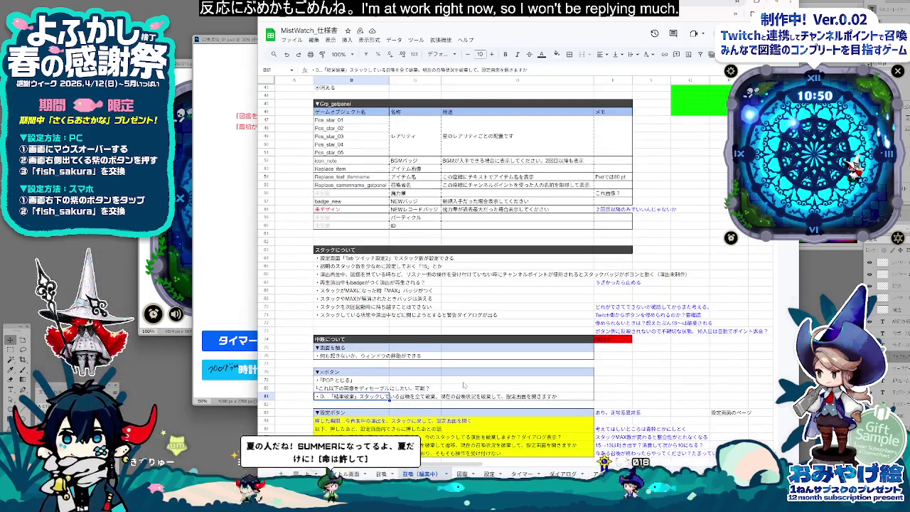
scroll(466, 392, down, 2)
scroll(466, 387, down, 2)
scroll(465, 386, down, 2)
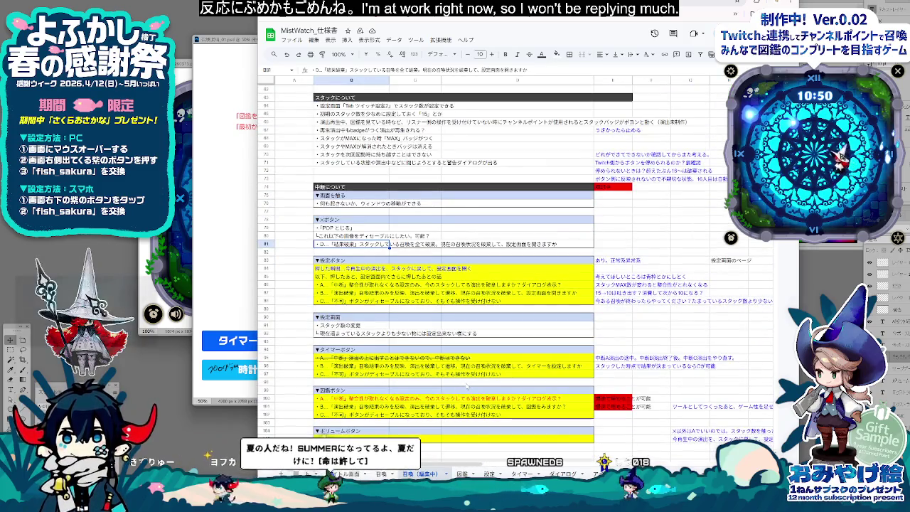
scroll(465, 386, up, 6)
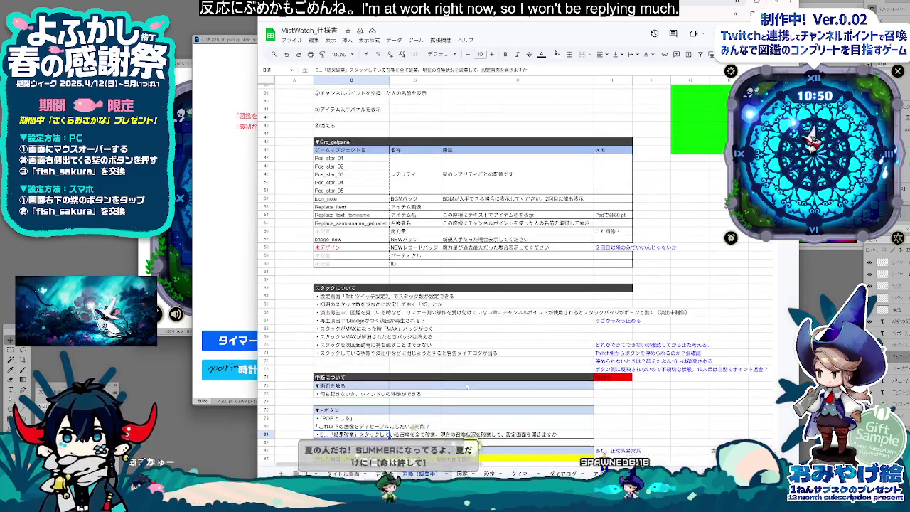
scroll(466, 385, up, 1)
scroll(466, 384, up, 1)
scroll(466, 385, up, 5)
scroll(466, 385, up, 2)
scroll(465, 385, up, 1)
scroll(466, 385, down, 2)
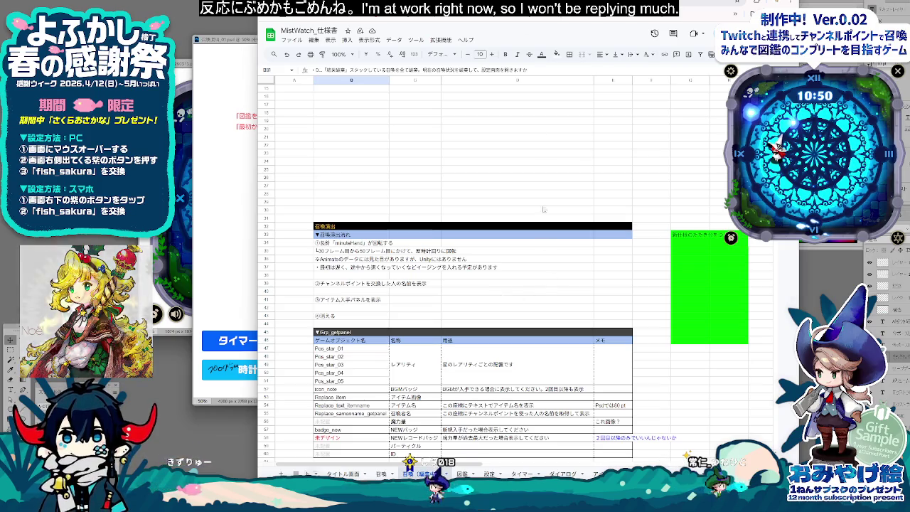
scroll(573, 369, down, 3)
scroll(573, 370, down, 3)
scroll(574, 370, up, 4)
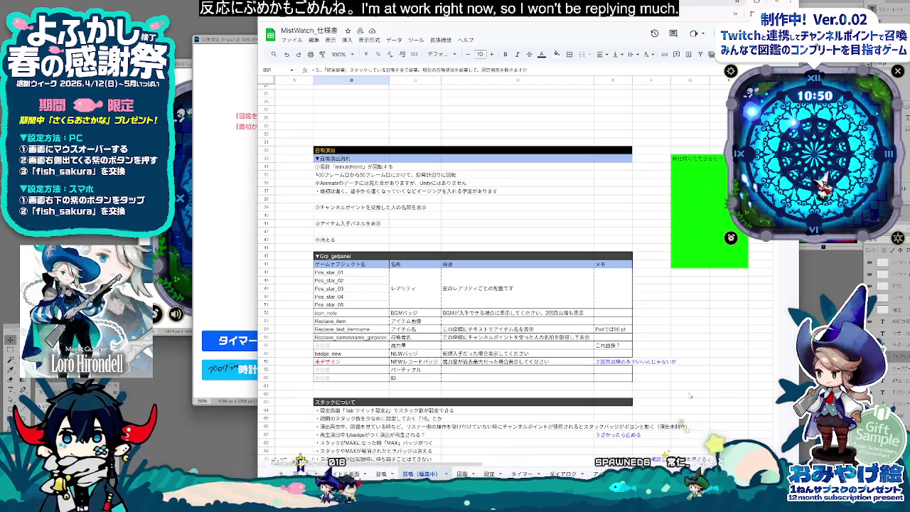
click(590, 369)
click(597, 363)
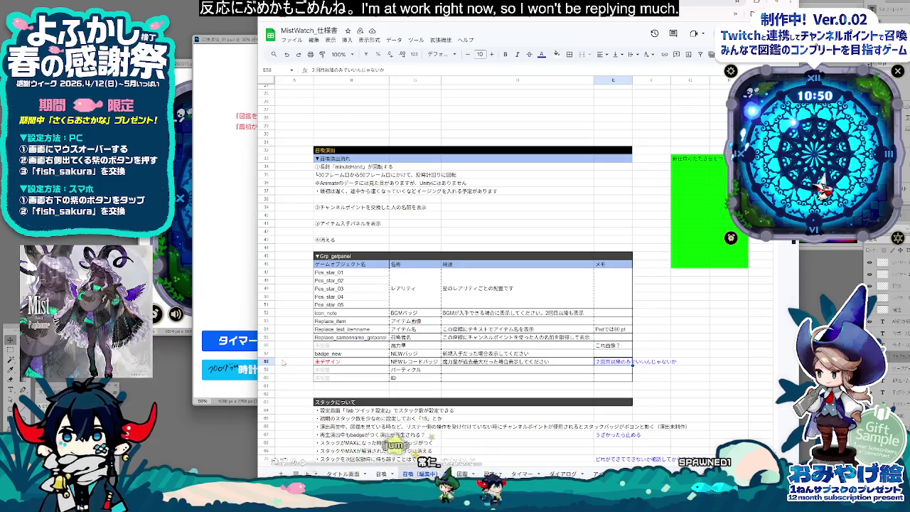
scroll(447, 375, down, 5)
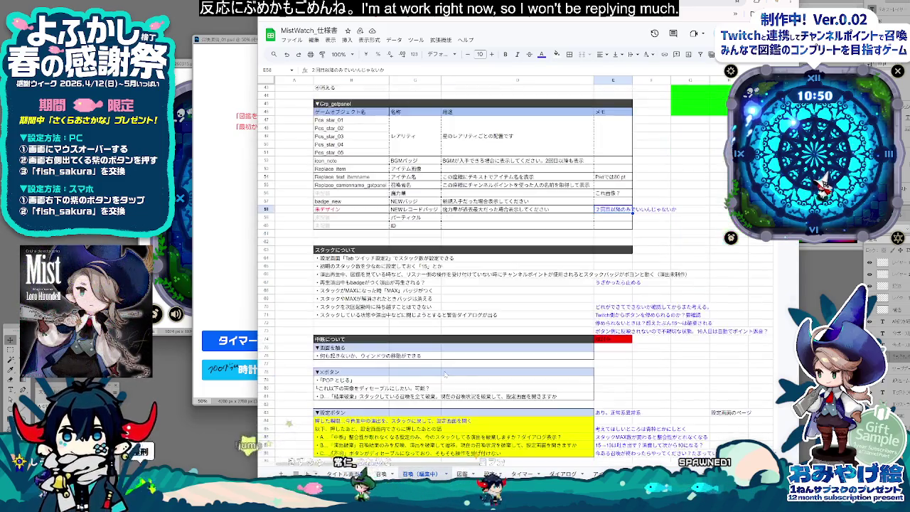
click(325, 250)
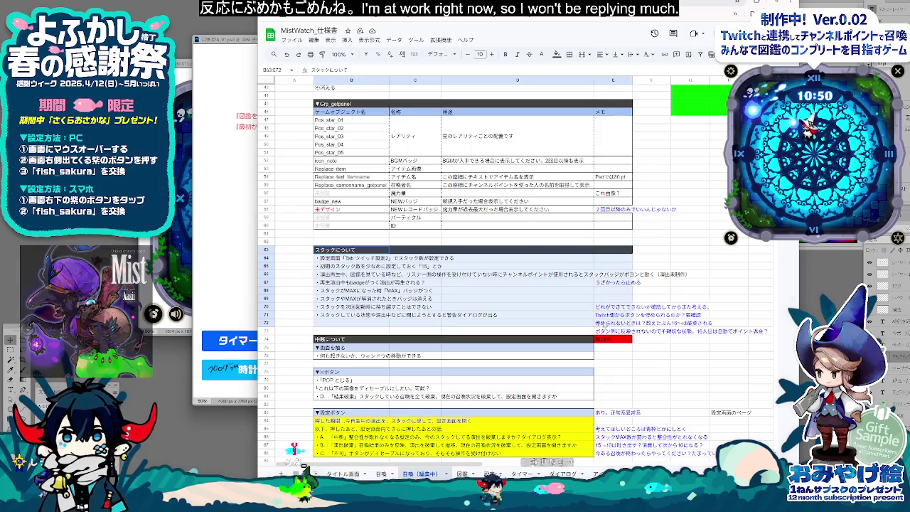
drag(390, 299, 559, 314)
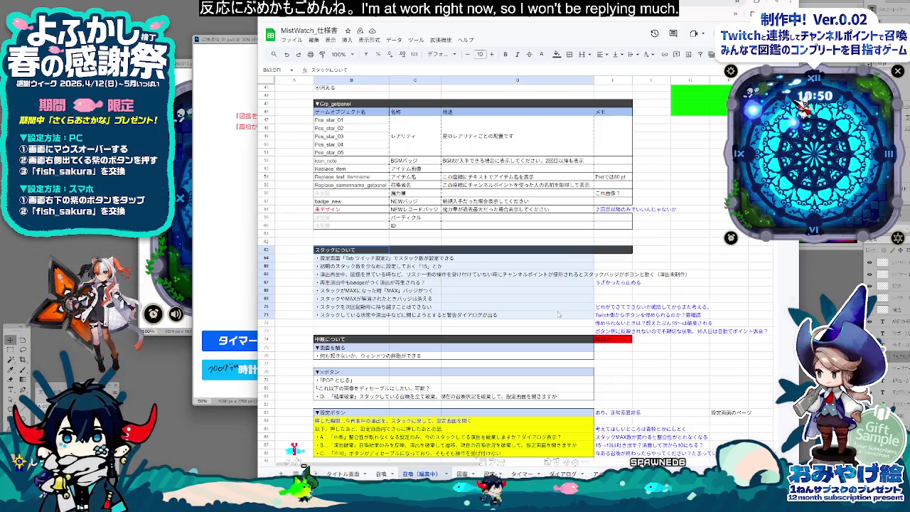
click(611, 307)
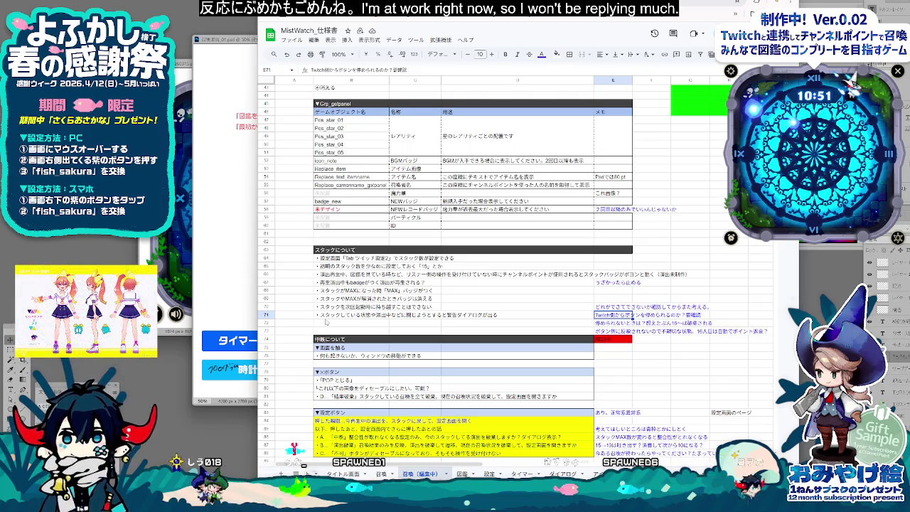
click(335, 318)
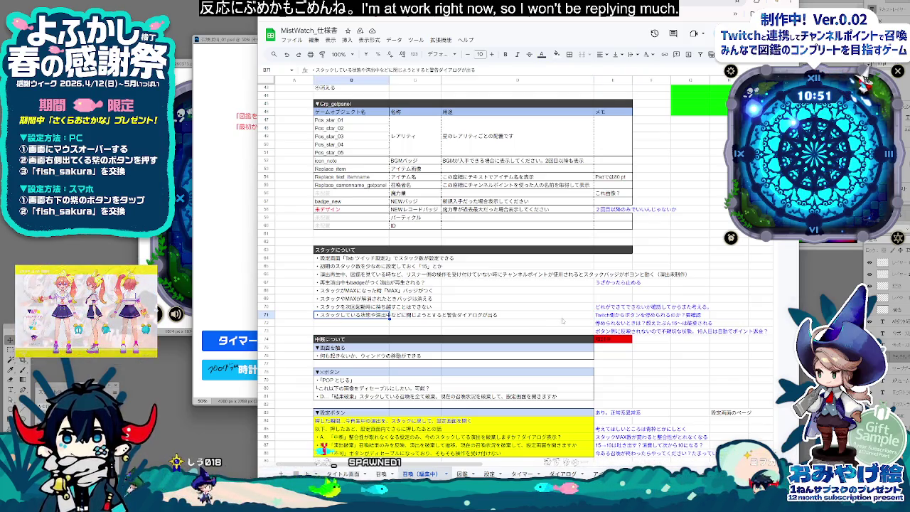
click(651, 323)
click(612, 331)
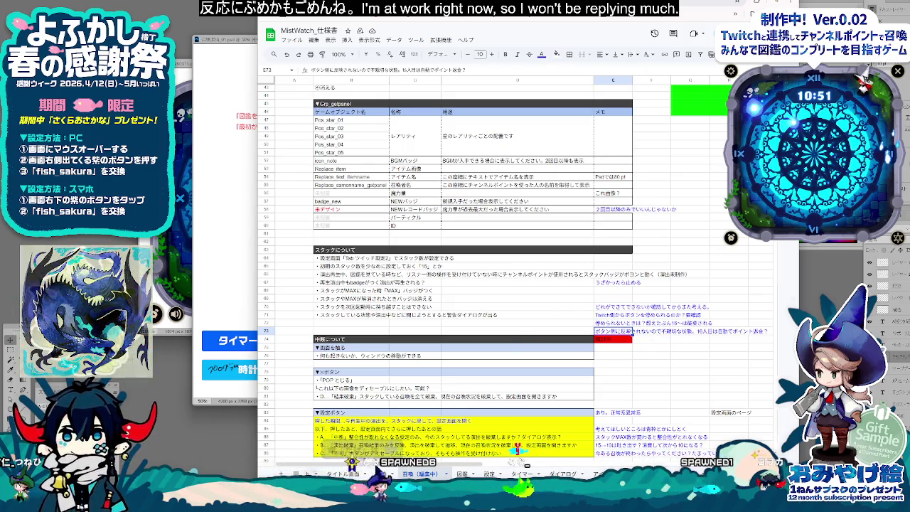
scroll(515, 341, up, 10)
scroll(516, 285, down, 9)
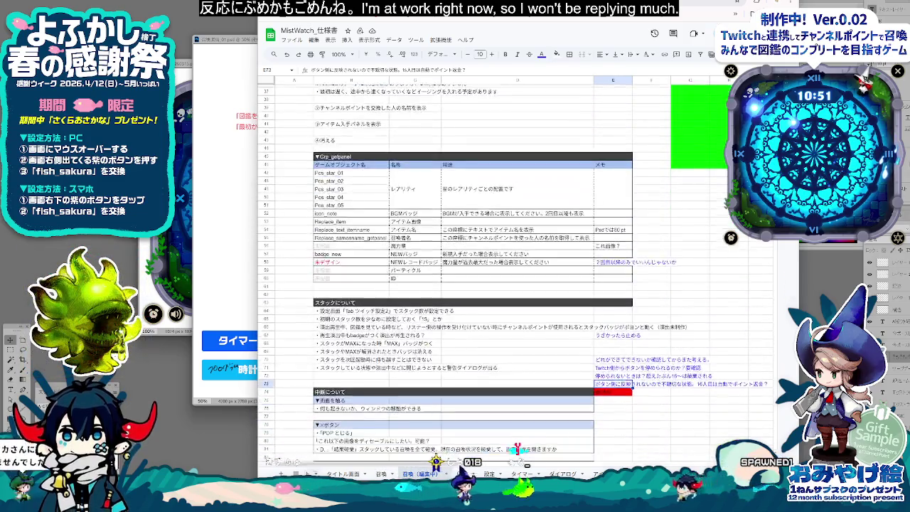
scroll(516, 284, up, 5)
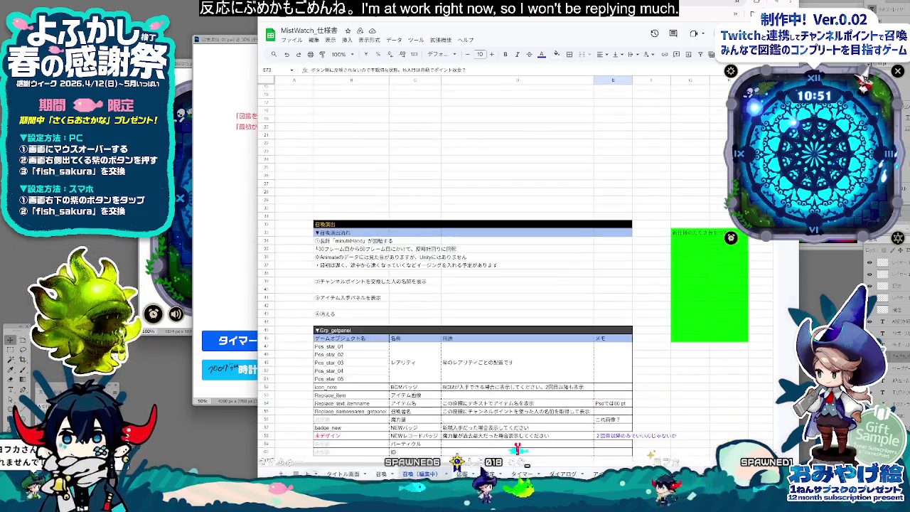
click(266, 208)
Step: Select rows 1–30 and delete them with 行 1-30 を削除 so 召喚演出 leads the sheet
scroll(269, 194, up, 4)
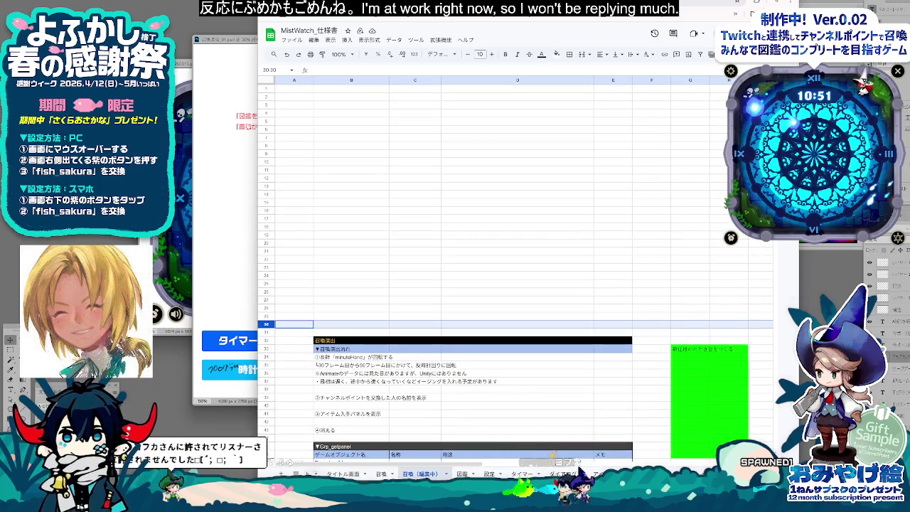
shift+click(266, 88)
right_click(266, 88)
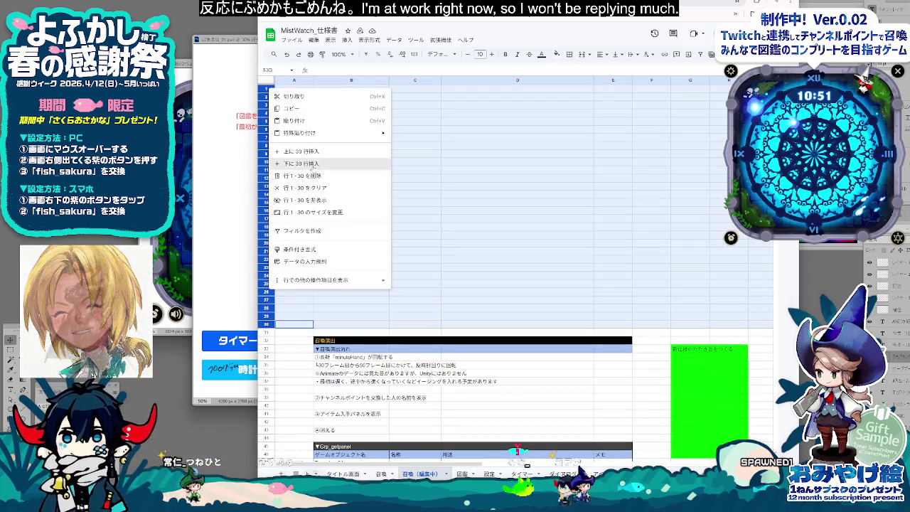
click(320, 177)
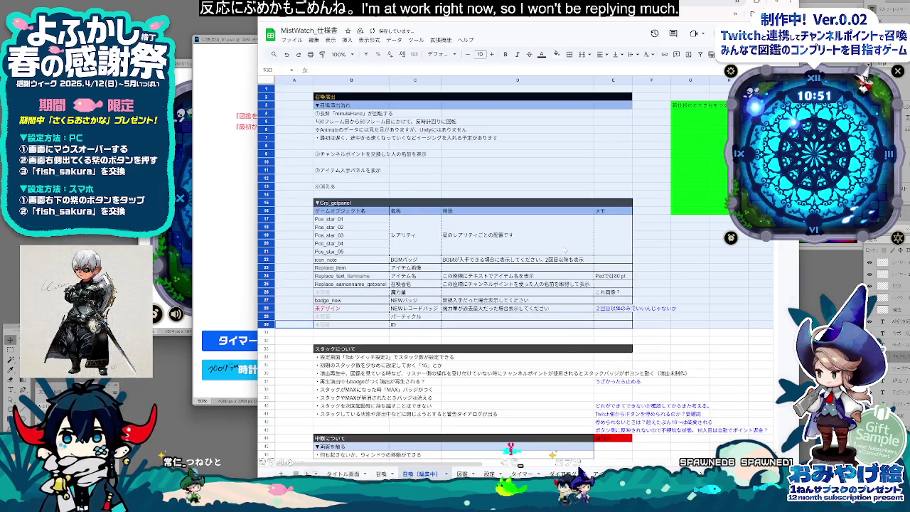
click(617, 246)
scroll(662, 279, down, 5)
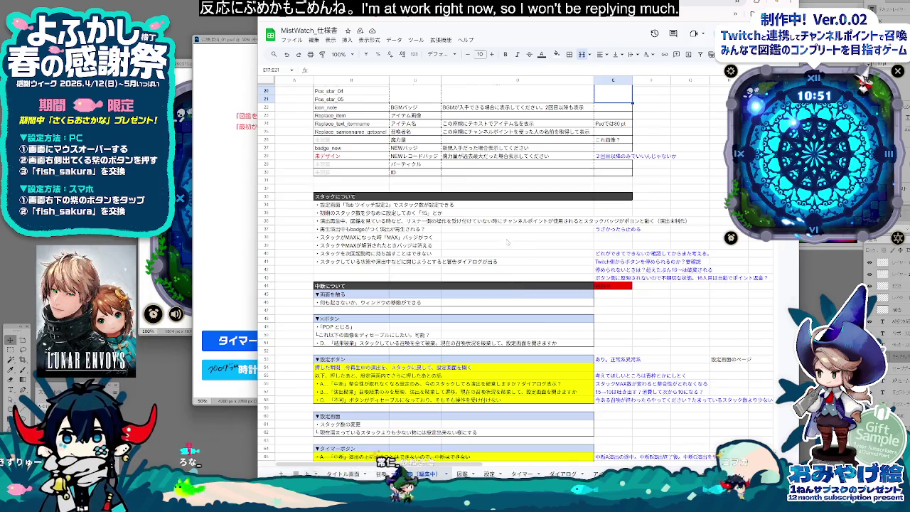
right_click(437, 221)
key(Escape)
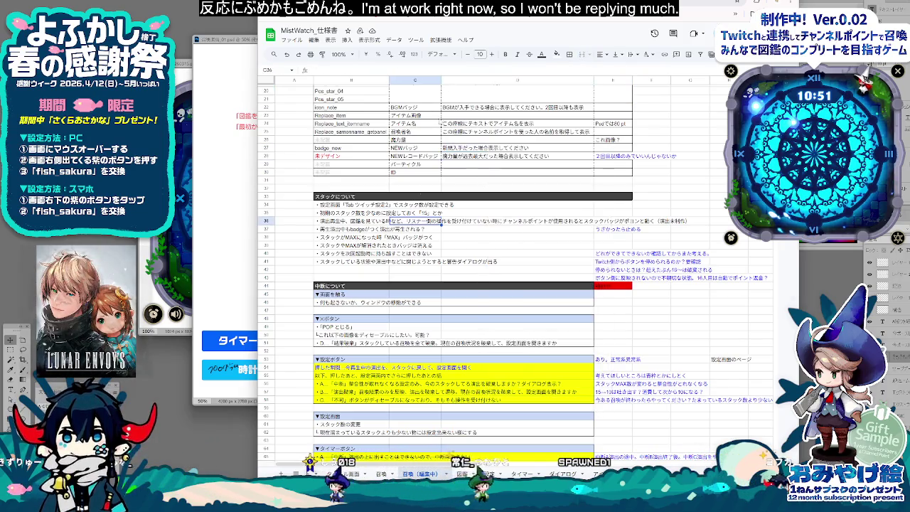
key(ctrl+shift+b)
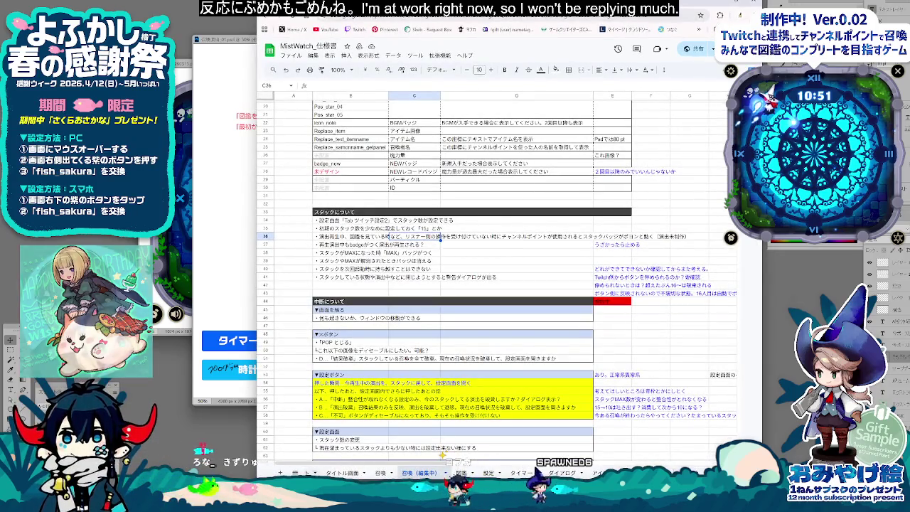
scroll(443, 454, down, 2)
scroll(442, 454, down, 3)
scroll(441, 455, up, 2)
scroll(441, 455, up, 2)
scroll(441, 355, up, 2)
scroll(441, 301, up, 2)
scroll(441, 302, up, 3)
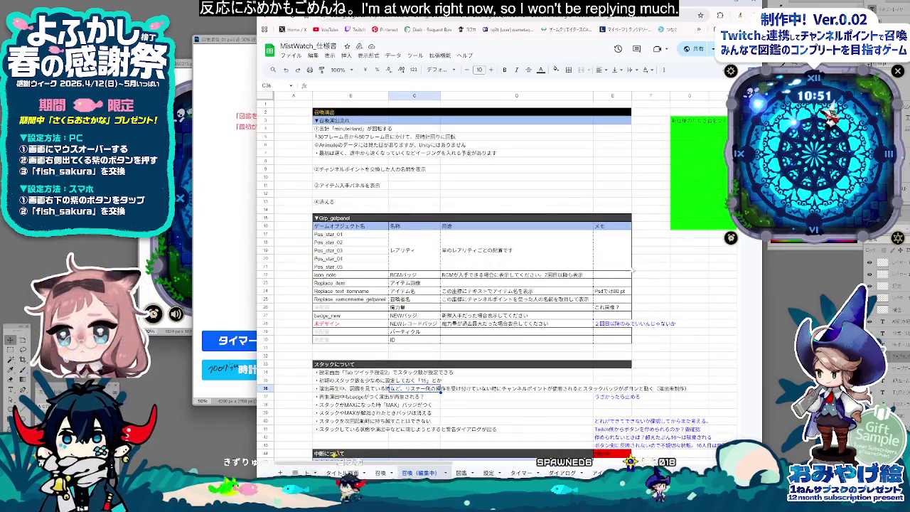
scroll(607, 388, down, 4)
scroll(606, 387, down, 4)
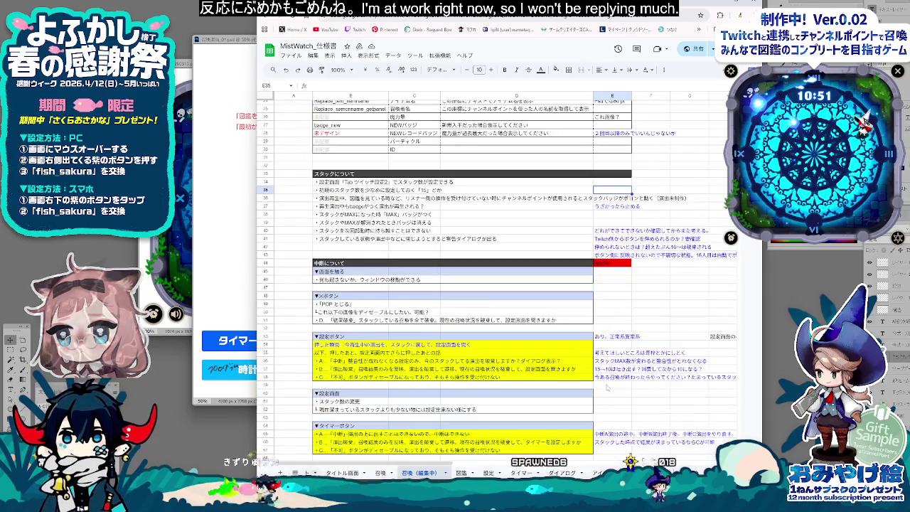
scroll(606, 387, down, 3)
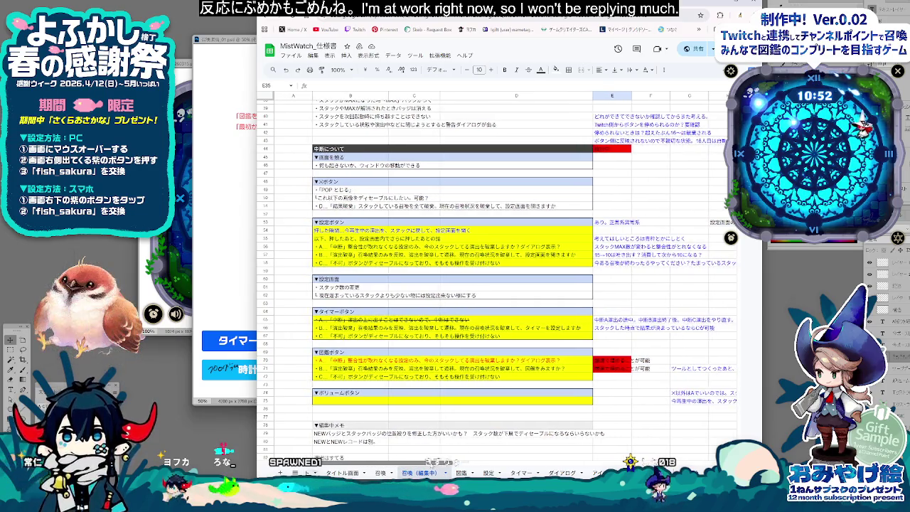
scroll(559, 387, up, 4)
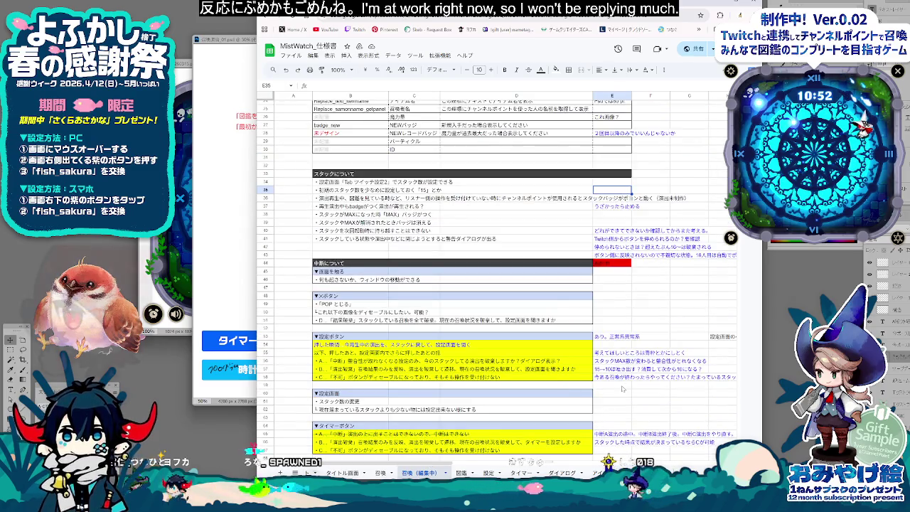
scroll(622, 388, up, 5)
scroll(623, 389, up, 3)
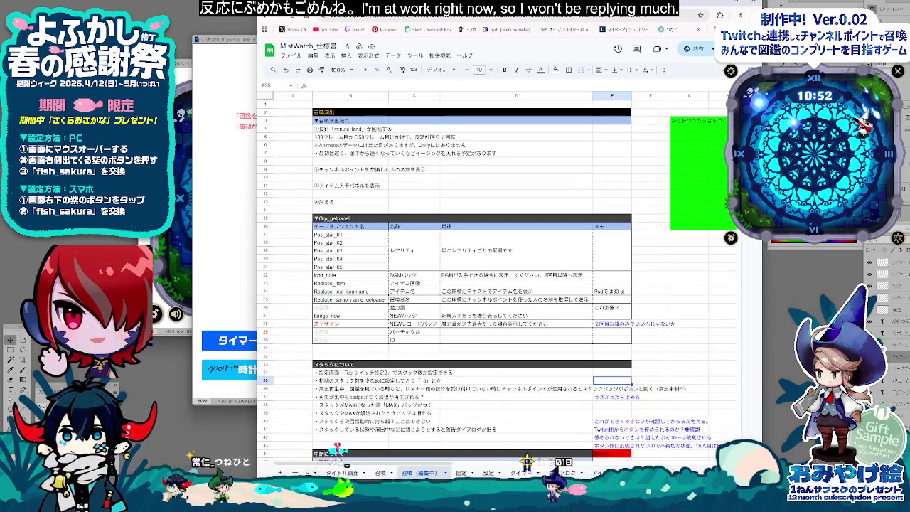
scroll(622, 388, down, 10)
scroll(623, 388, up, 5)
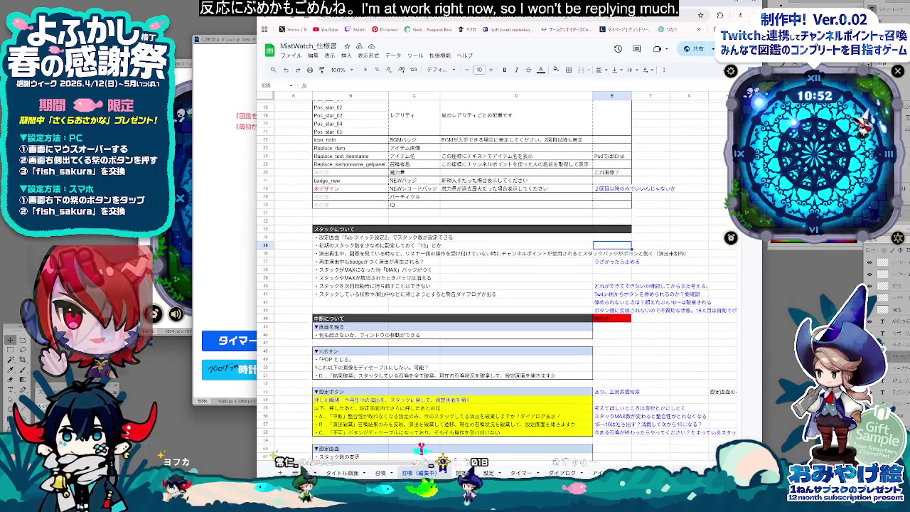
scroll(565, 361, down, 5)
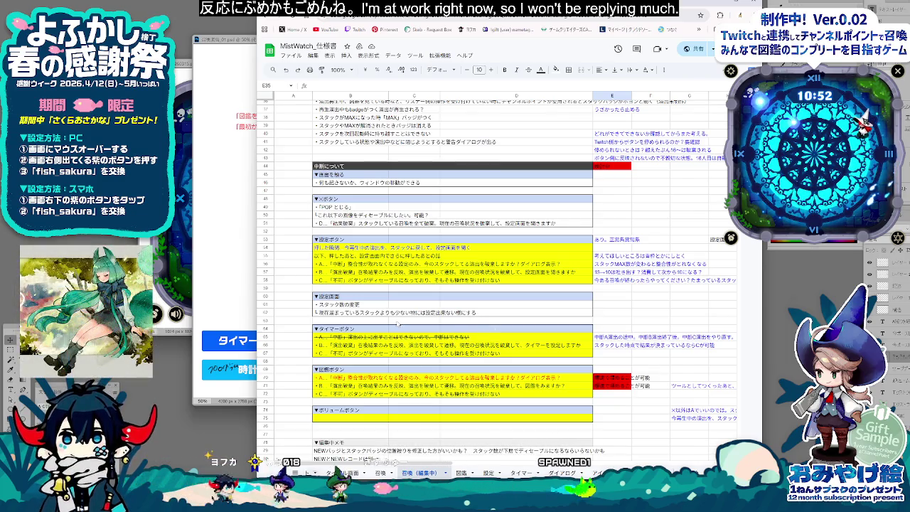
scroll(412, 346, down, 3)
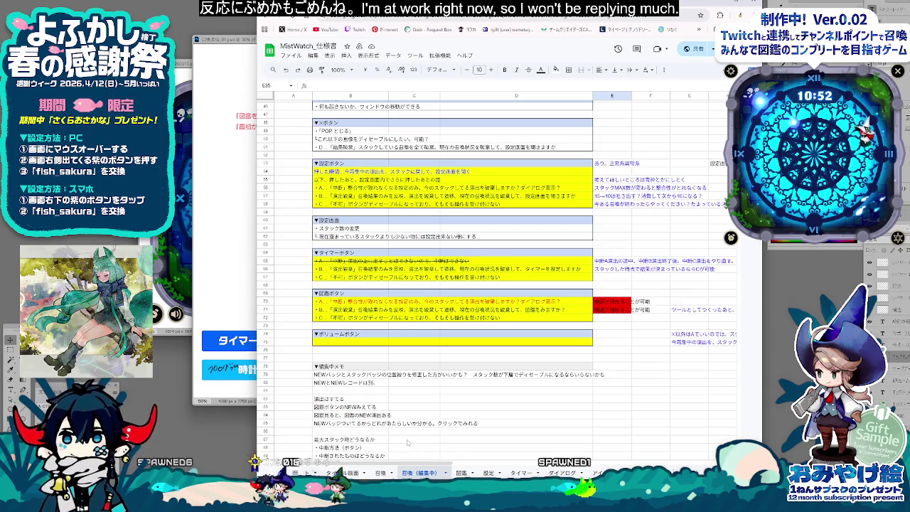
click(342, 473)
click(381, 473)
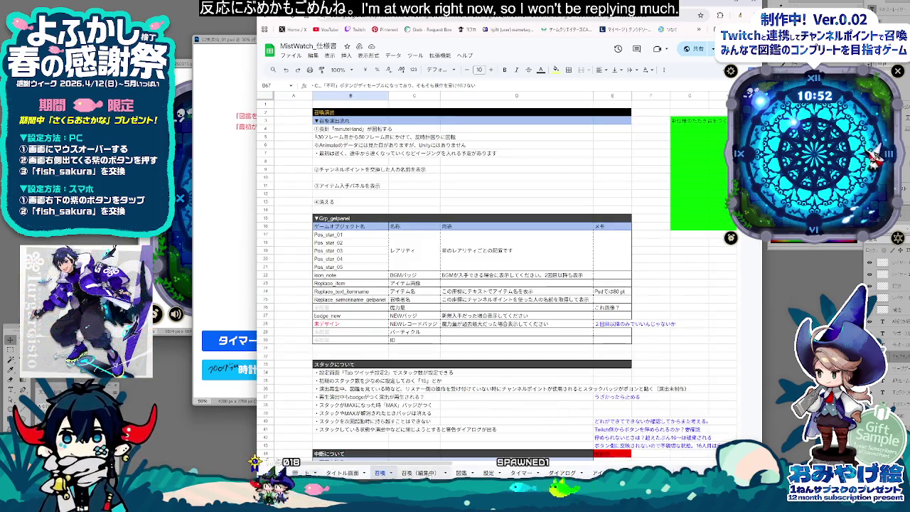
click(461, 473)
scroll(477, 415, down, 5)
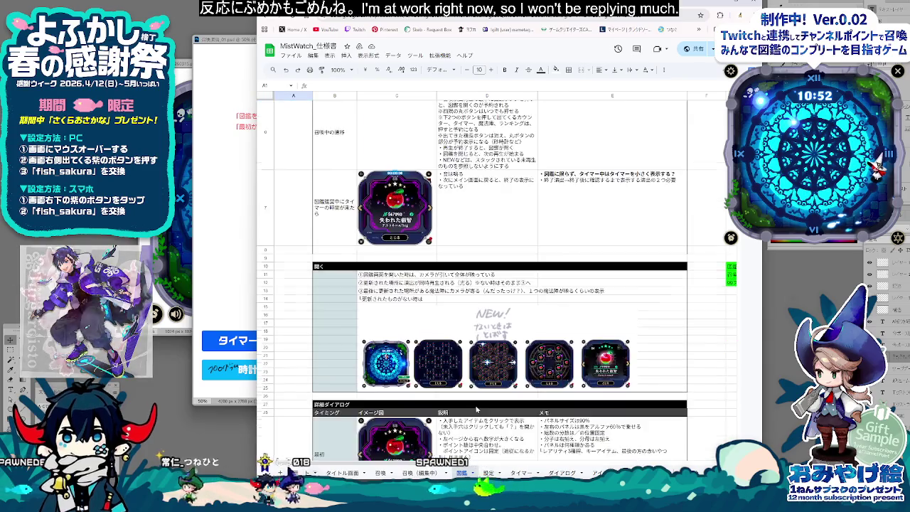
scroll(478, 415, down, 5)
scroll(477, 415, down, 5)
scroll(477, 415, down, 5)
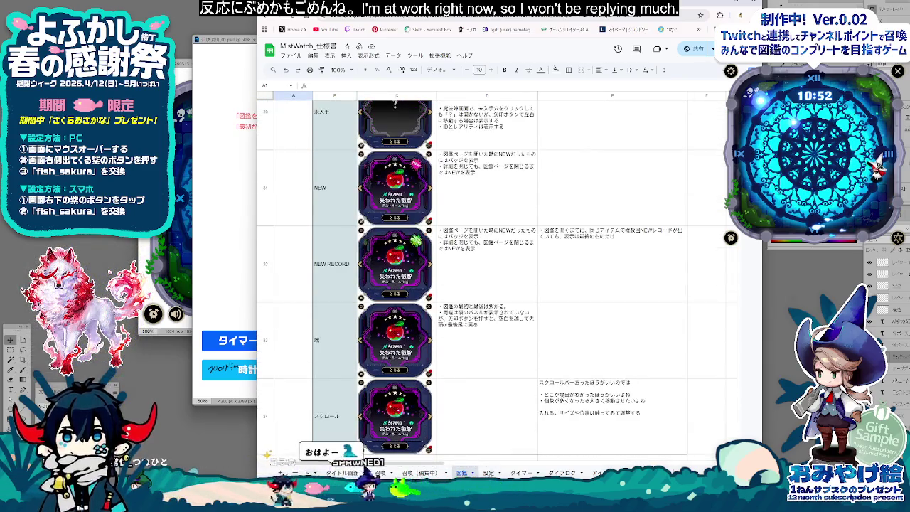
click(489, 473)
scroll(497, 446, down, 2)
scroll(497, 446, down, 1)
scroll(491, 440, down, 1)
scroll(483, 432, down, 1)
scroll(473, 423, down, 1)
scroll(473, 423, down, 3)
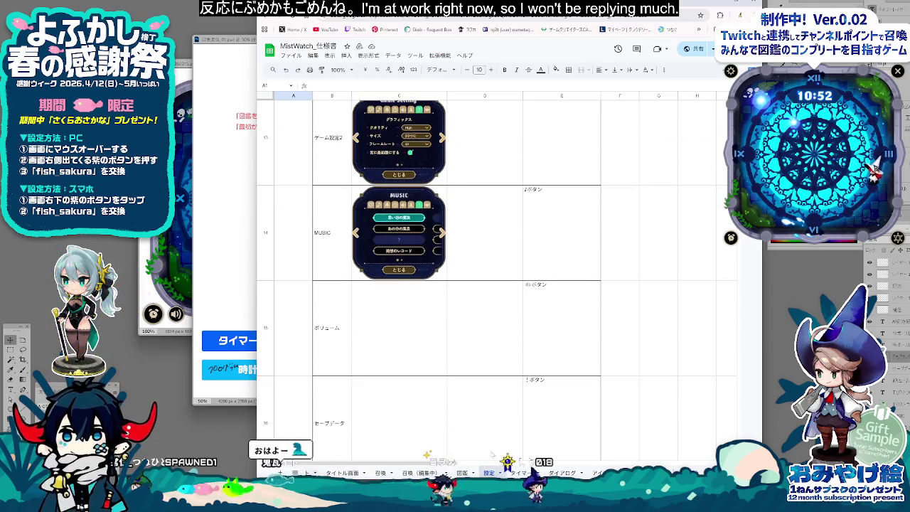
click(521, 473)
click(380, 473)
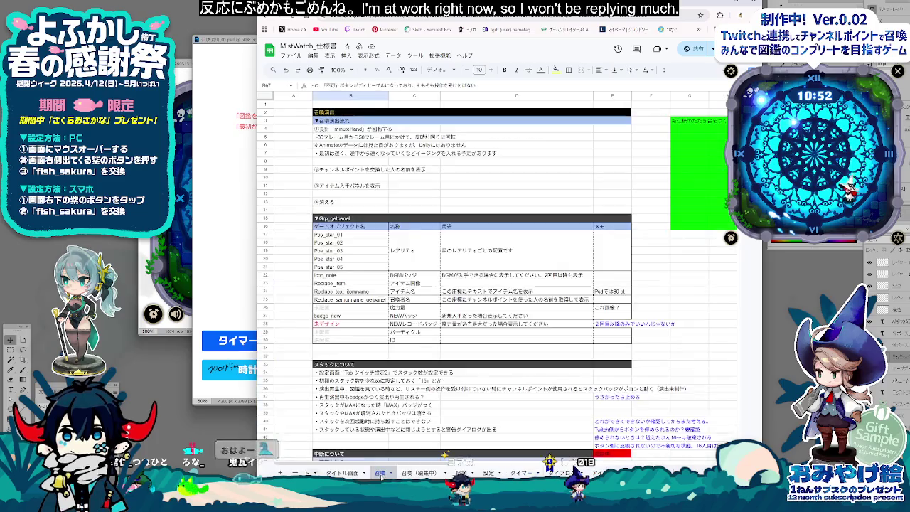
click(419, 473)
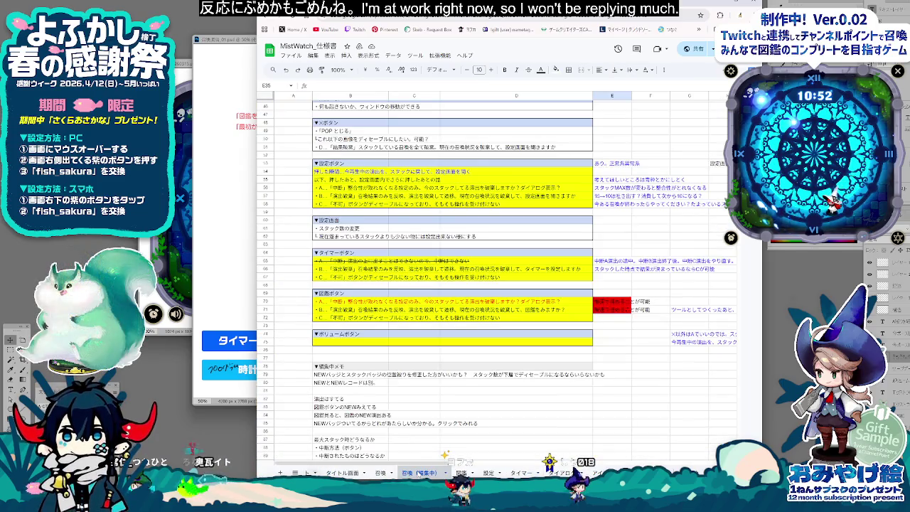
scroll(407, 425, up, 2)
scroll(407, 423, up, 3)
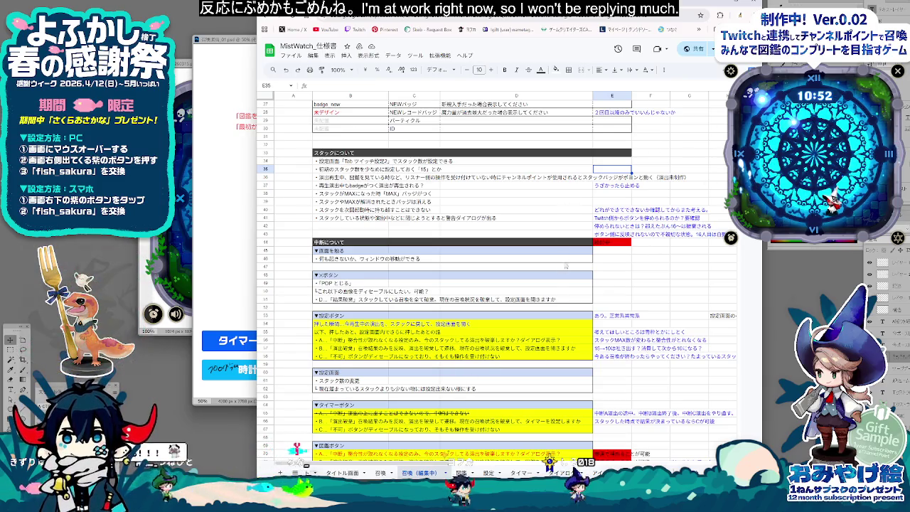
scroll(566, 266, up, 1)
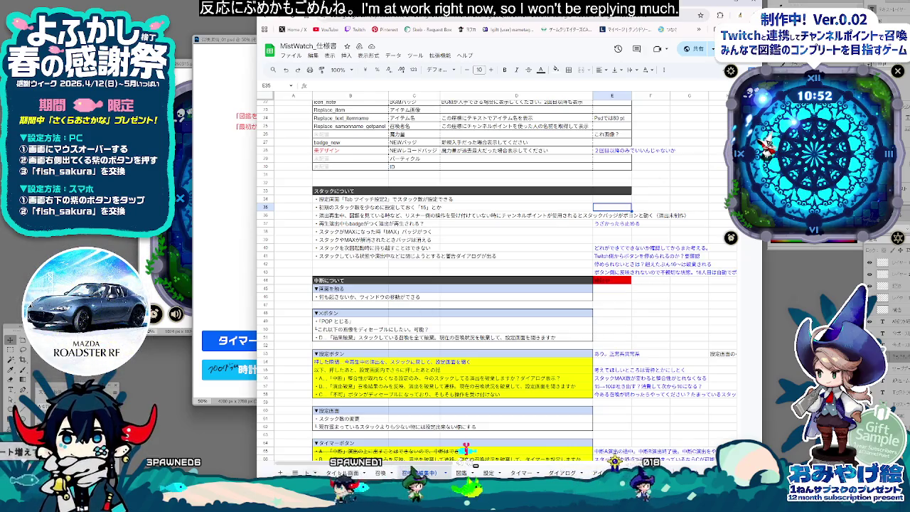
scroll(496, 299, down, 3)
scroll(497, 298, down, 2)
scroll(496, 299, up, 2)
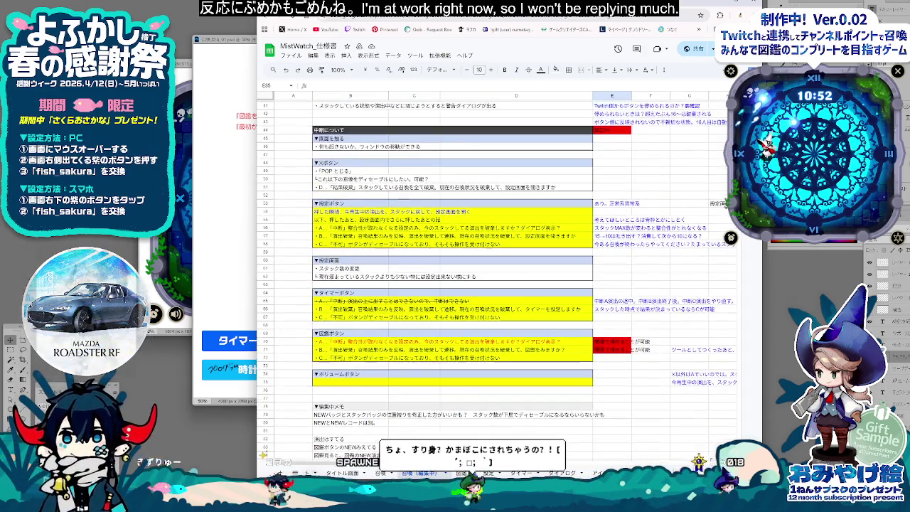
scroll(497, 249, up, 1)
scroll(455, 284, up, 1)
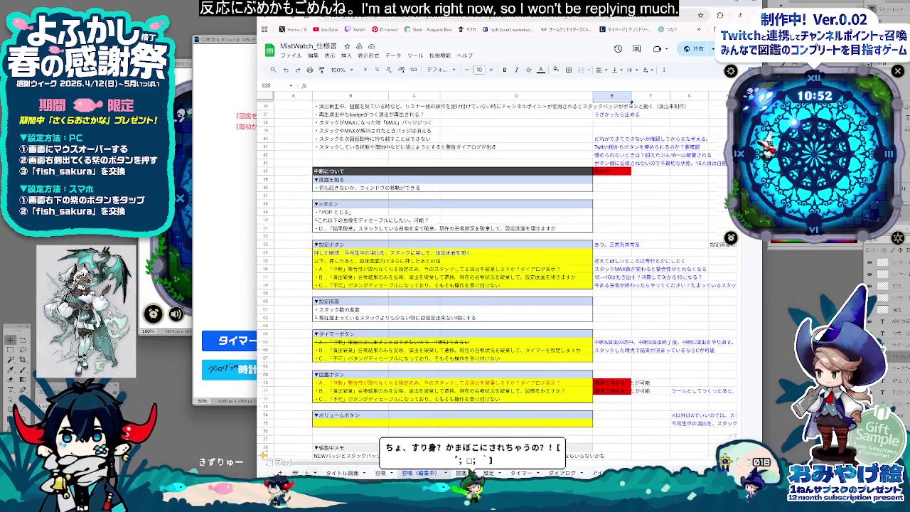
scroll(455, 285, up, 1)
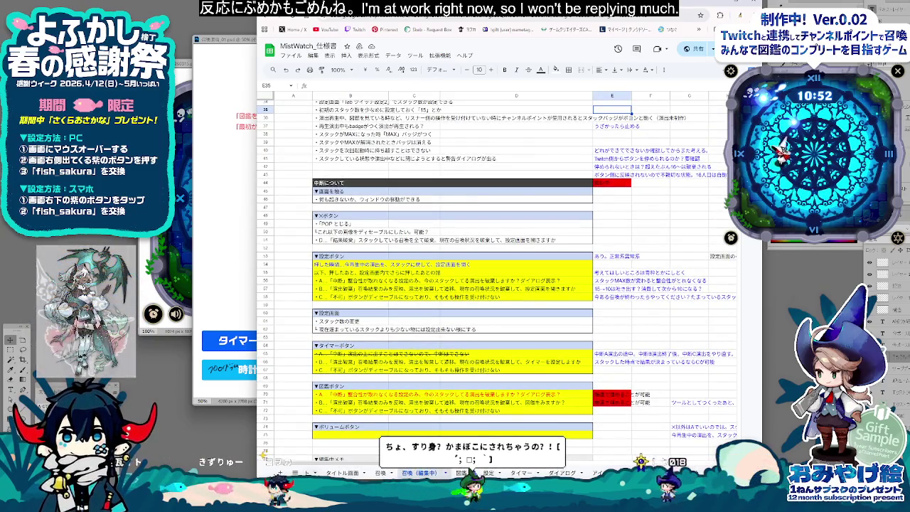
scroll(497, 300, up, 1)
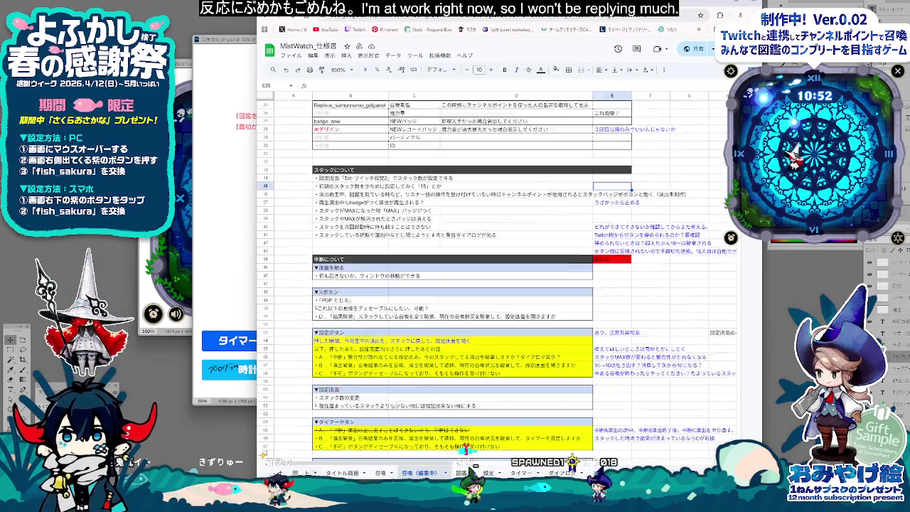
scroll(496, 301, up, 1)
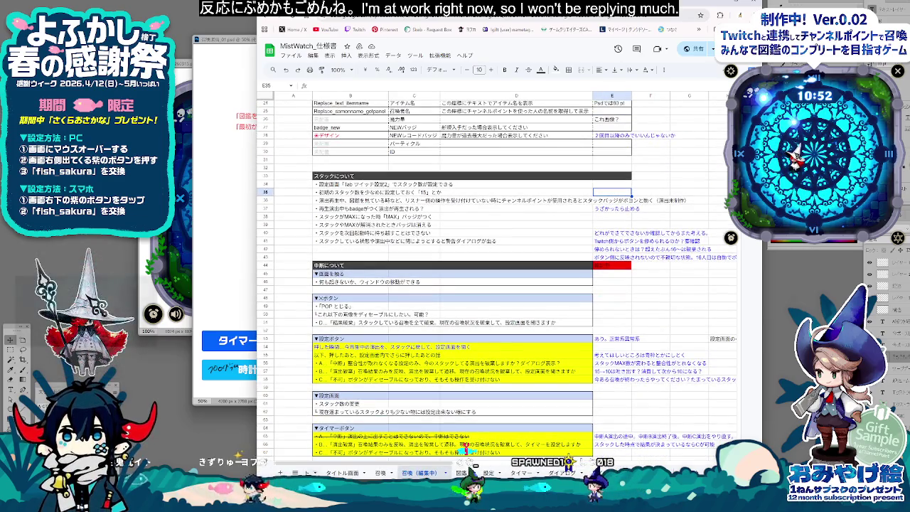
scroll(497, 301, up, 2)
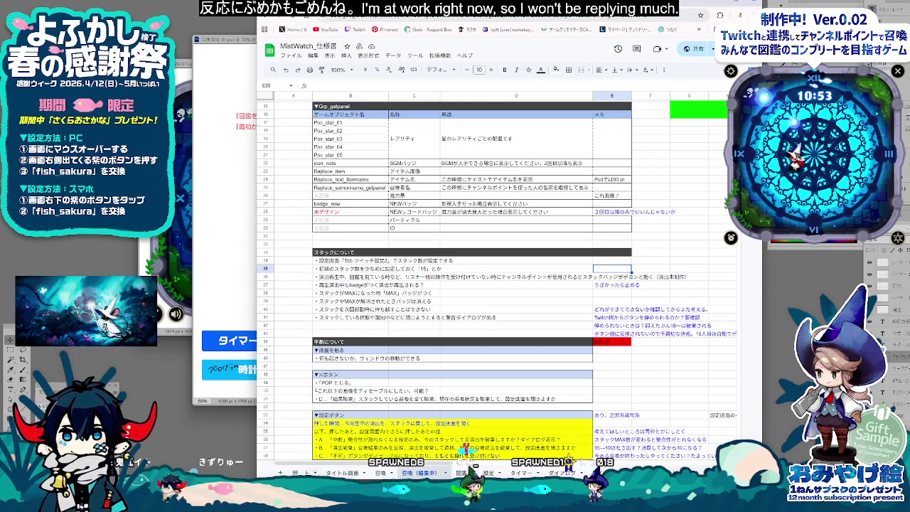
scroll(497, 300, down, 4)
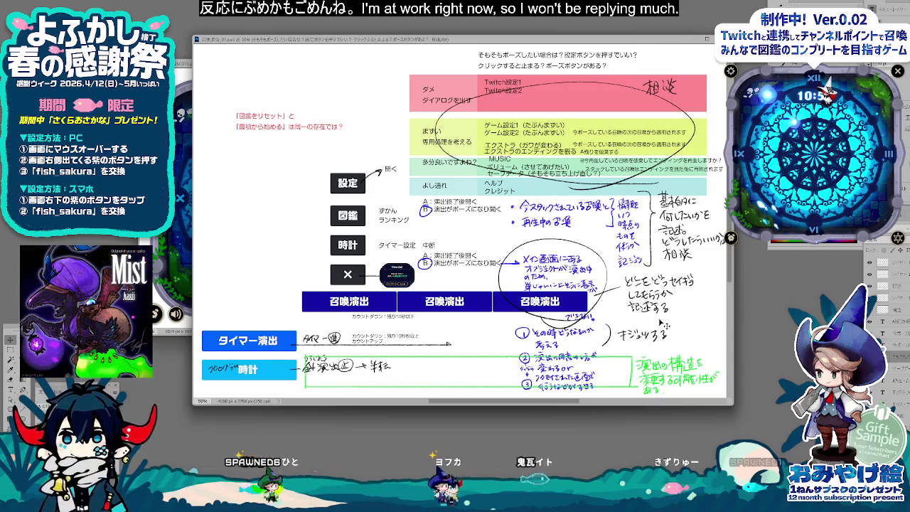
Step: Get a blank layer and marquee-select a wide box around the lower button area
key(alt+bracketleft)
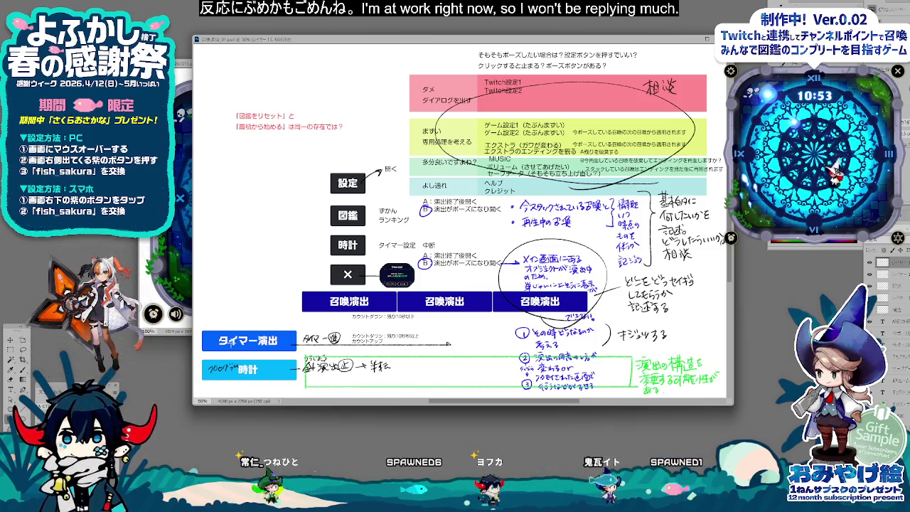
drag(612, 265, 717, 275)
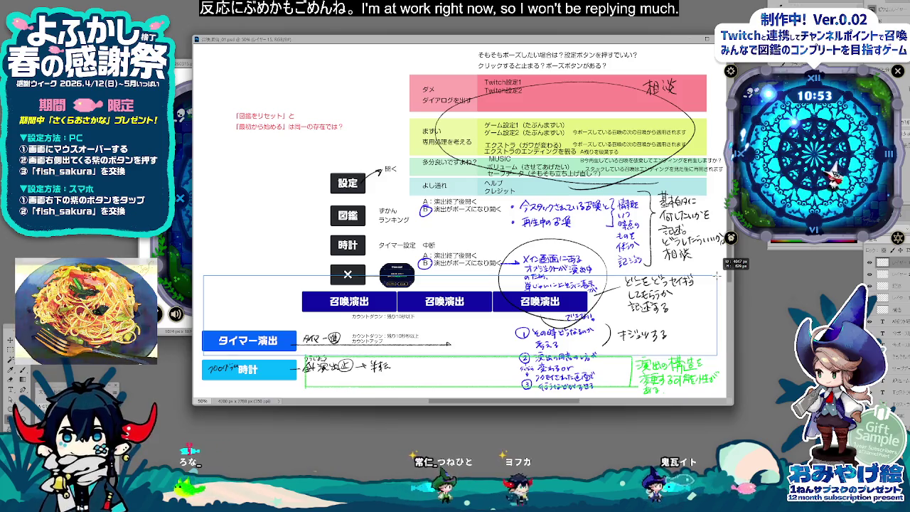
Step: Fill the selected box with solid colour, settling on pale yellow
key(alt+BackSpace)
key(ctrl+t)
key(Return)
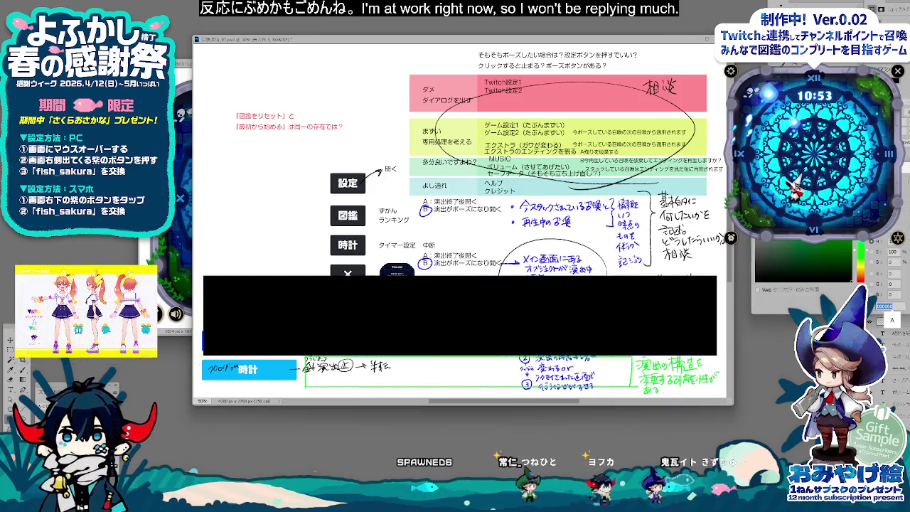
key(ctrl+BackSpace)
key(alt+BackSpace)
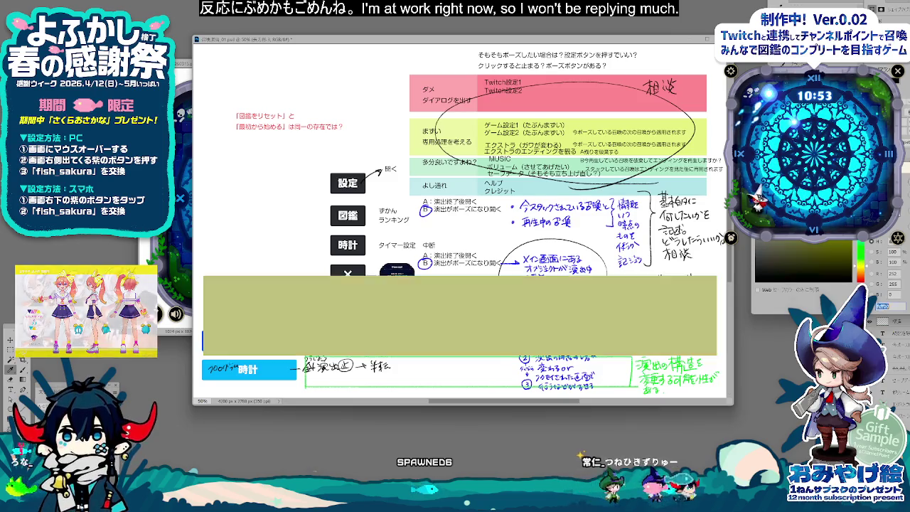
Step: Make the yellow box 50% opacity with Multiply blend so the buttons show through
key(ctrl+t)
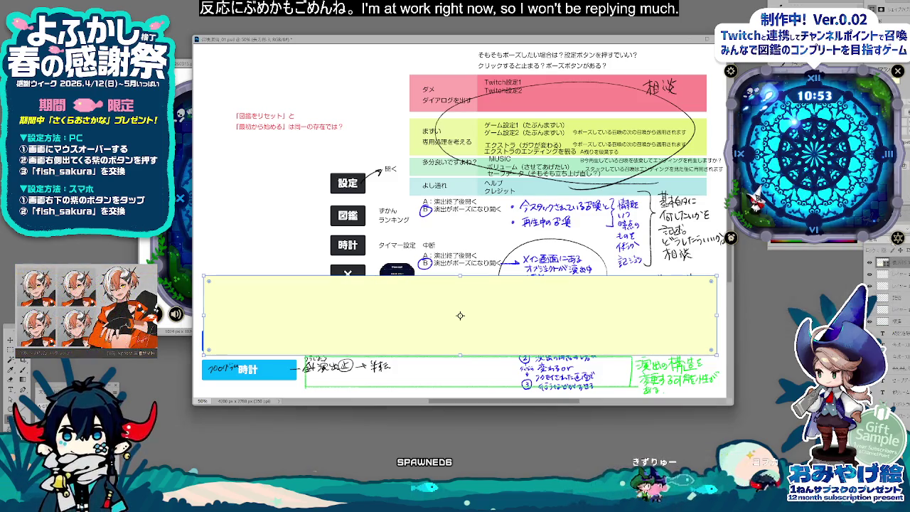
key(ctrl+bracketleft)
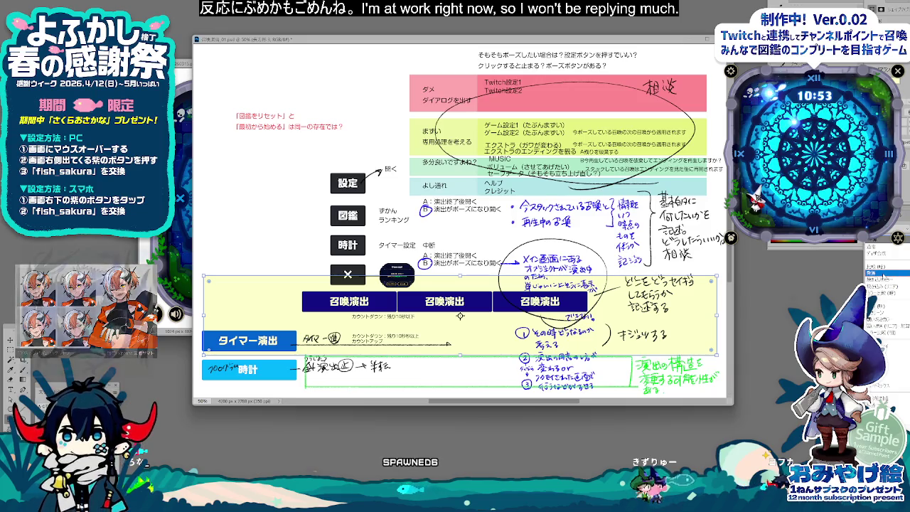
key(ctrl+bracketright)
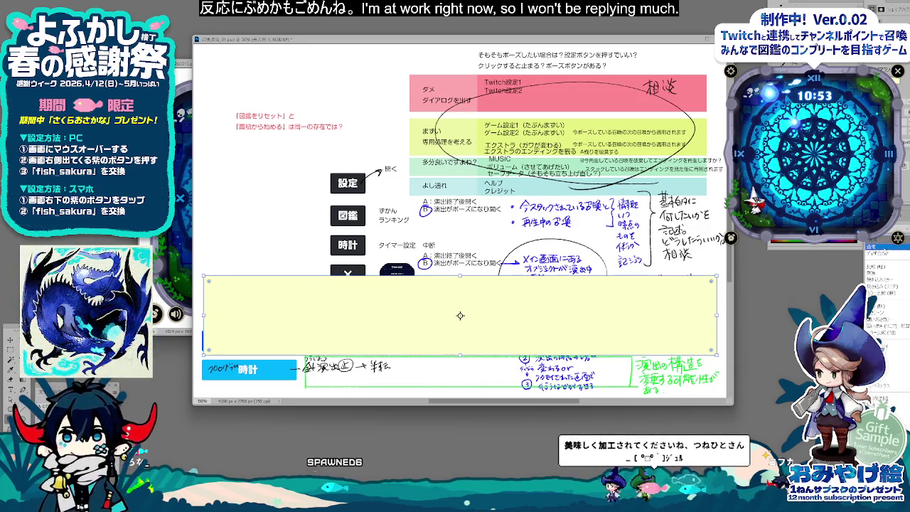
key(ctrl+bracketleft)
key(ctrl+bracketright)
key(ctrl+bracketleft)
key(ctrl+bracketright)
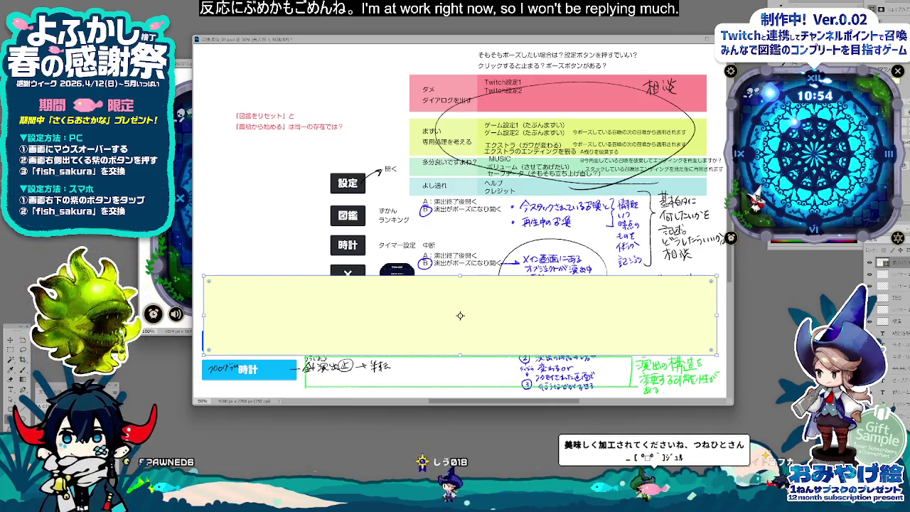
key(5)
key(shift+alt+m)
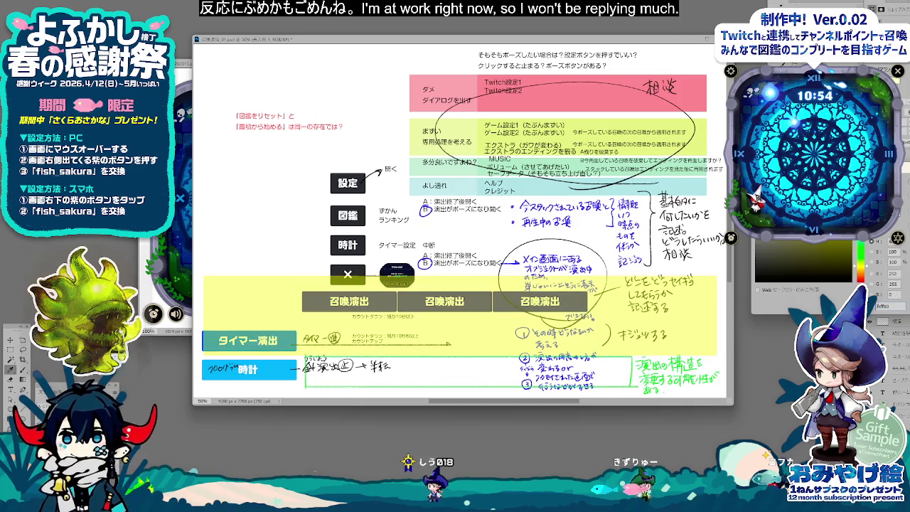
key(Return)
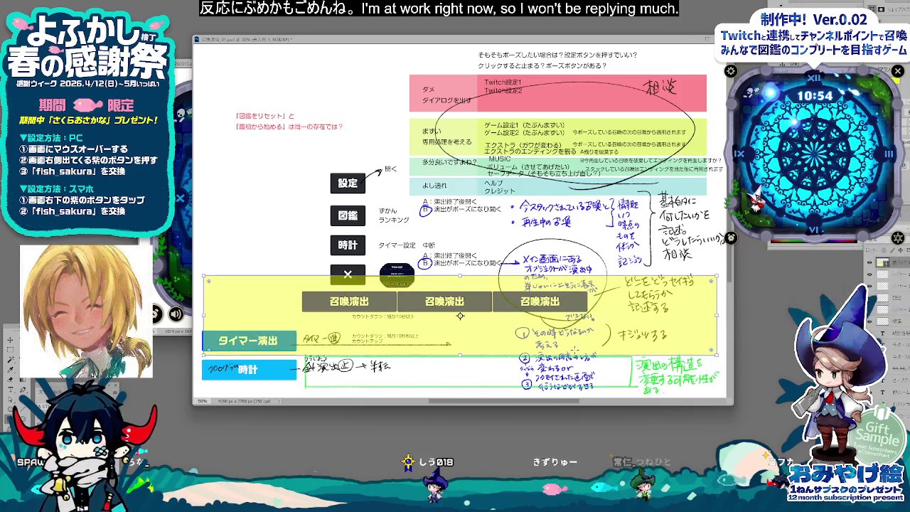
key(Return)
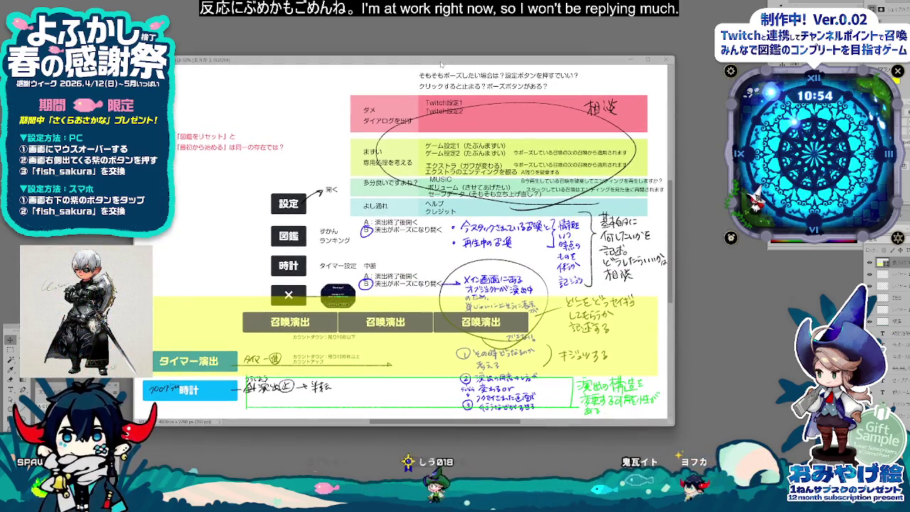
Step: Hide the yellow highlight layer and open Save for Web
drag(500, 44, 505, 74)
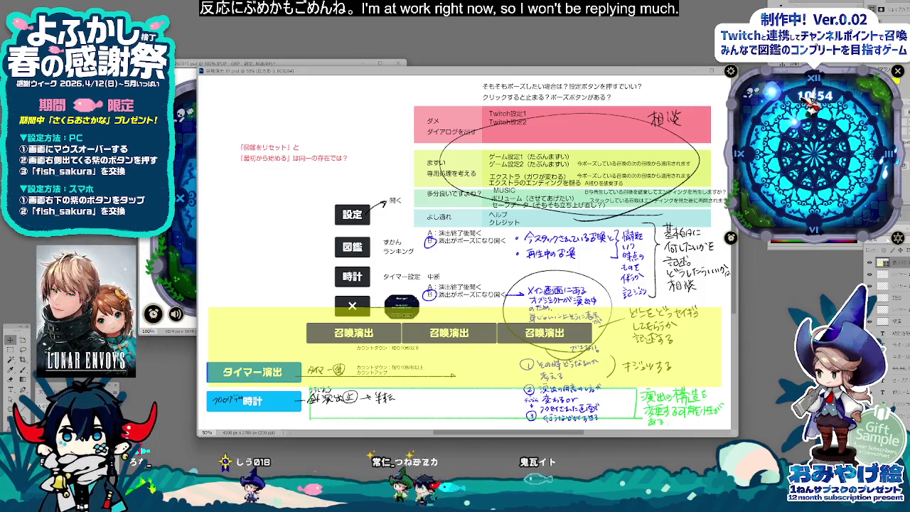
click(870, 262)
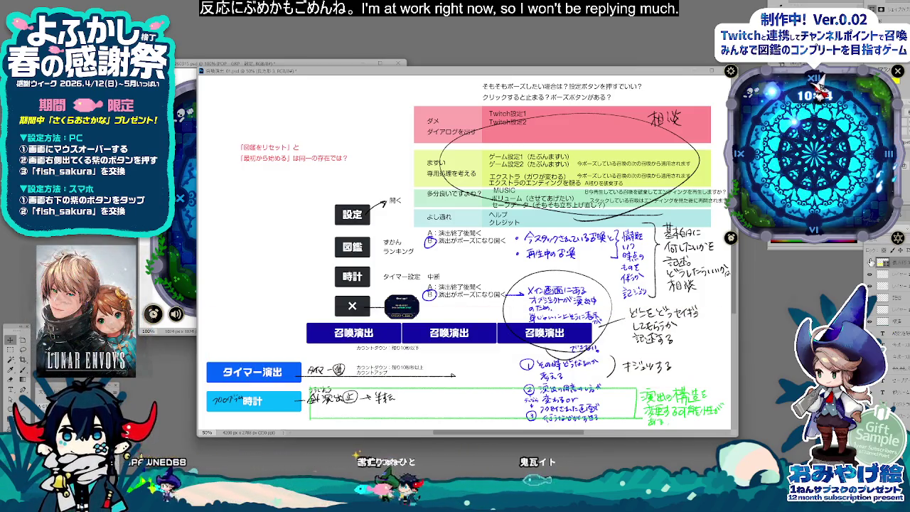
key(ctrl+alt+shift+s)
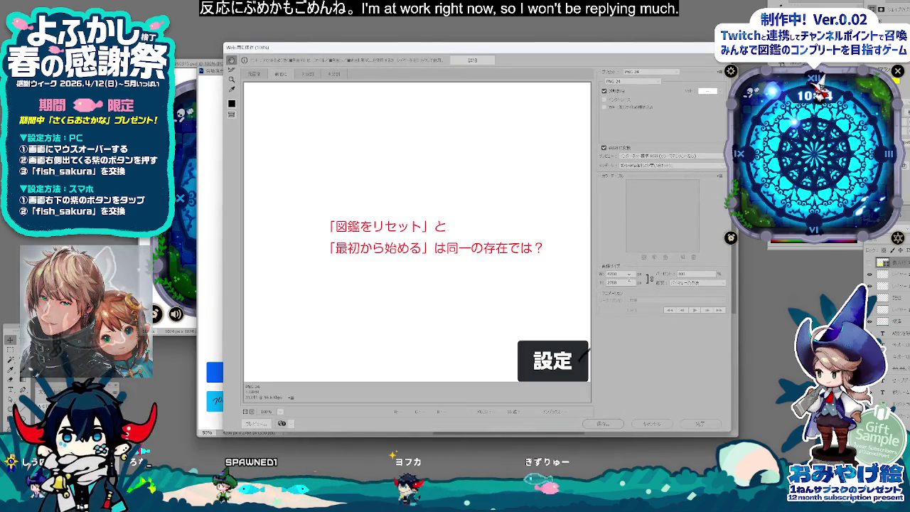
Step: Scale the web export to 50% and start saving the PNG
text(50)
key(Tab)
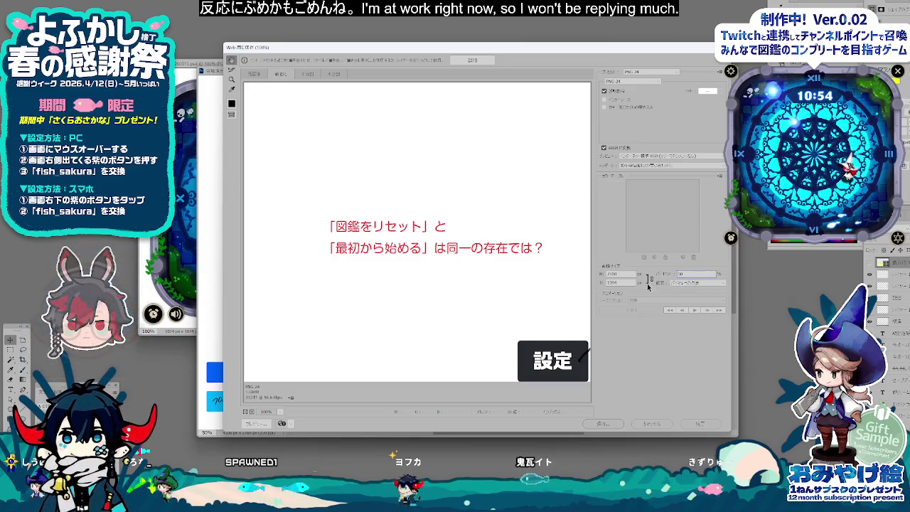
click(606, 424)
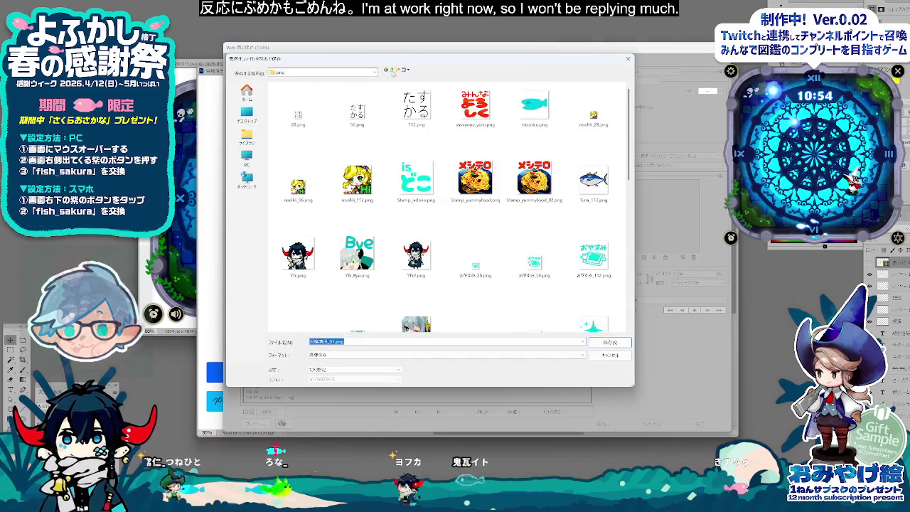
Step: Save the PNG into the yofdesign\開発_03_WMP project folder on drive D:
click(392, 70)
click(392, 70)
click(392, 70)
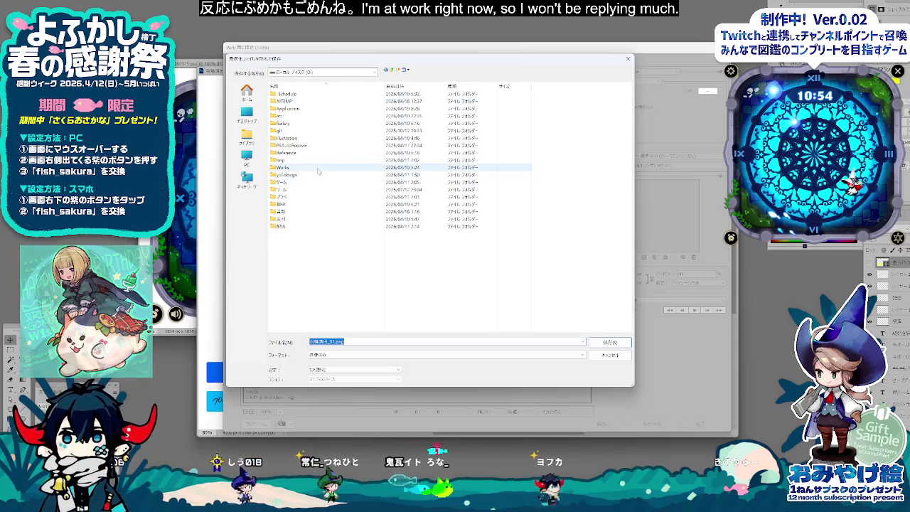
double_click(287, 174)
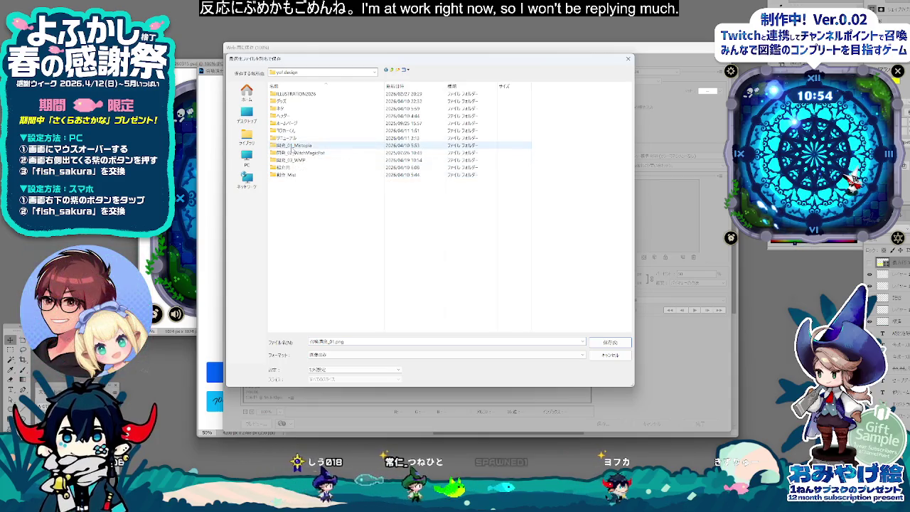
double_click(290, 160)
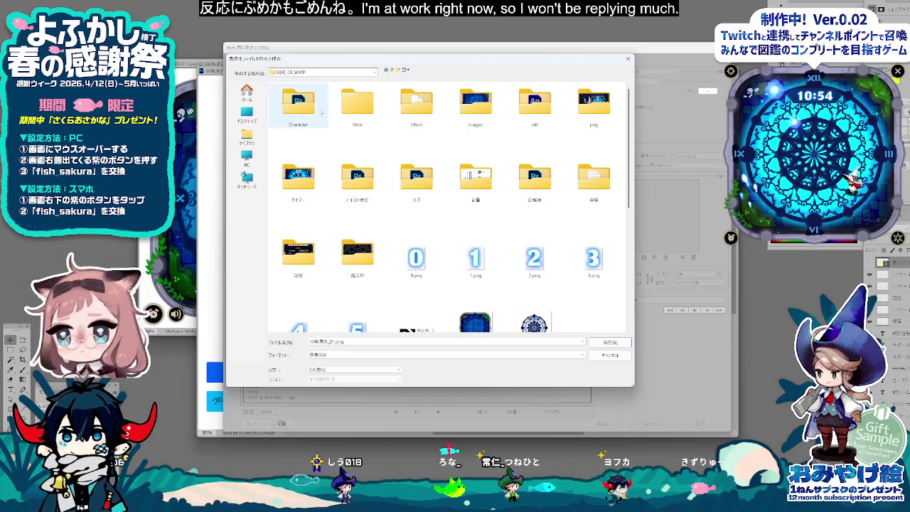
double_click(605, 184)
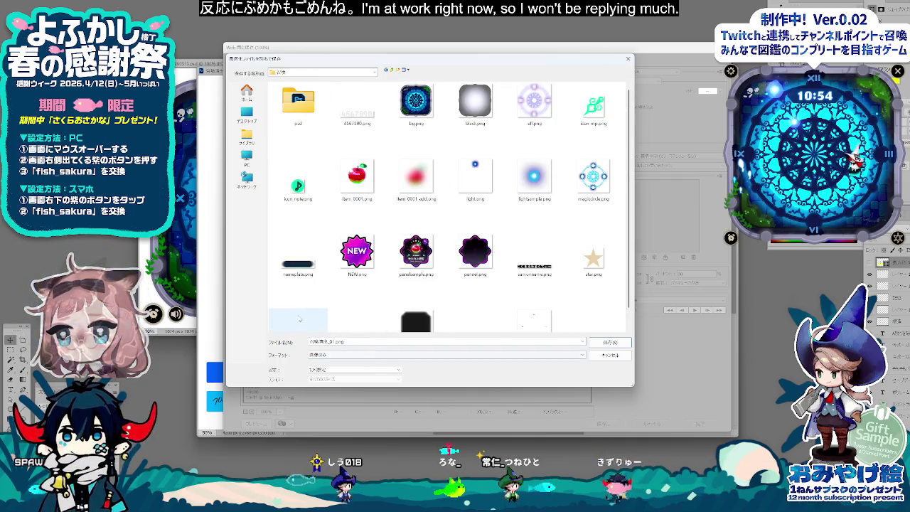
scroll(448, 121, down, 1)
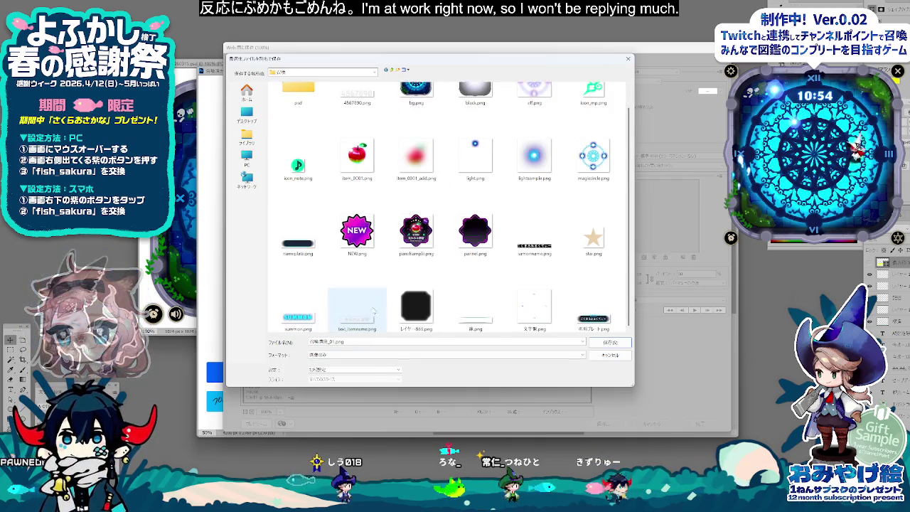
click(393, 70)
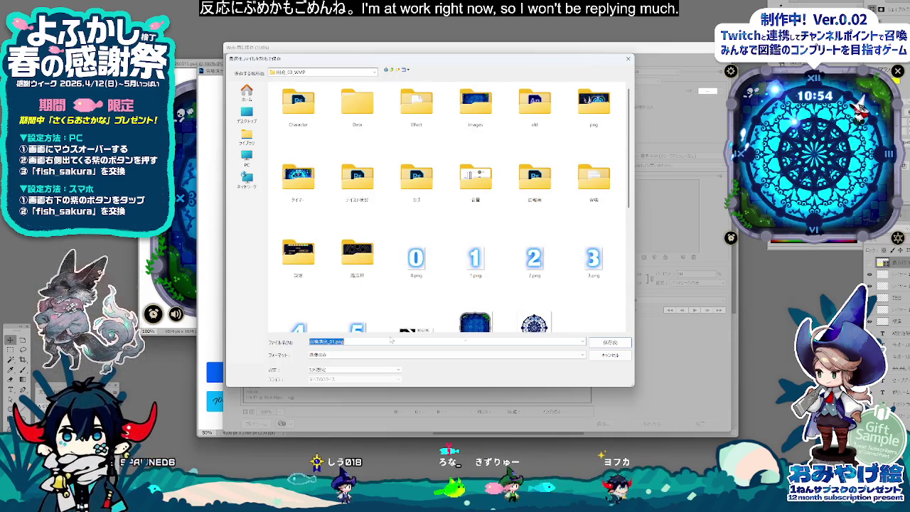
click(613, 344)
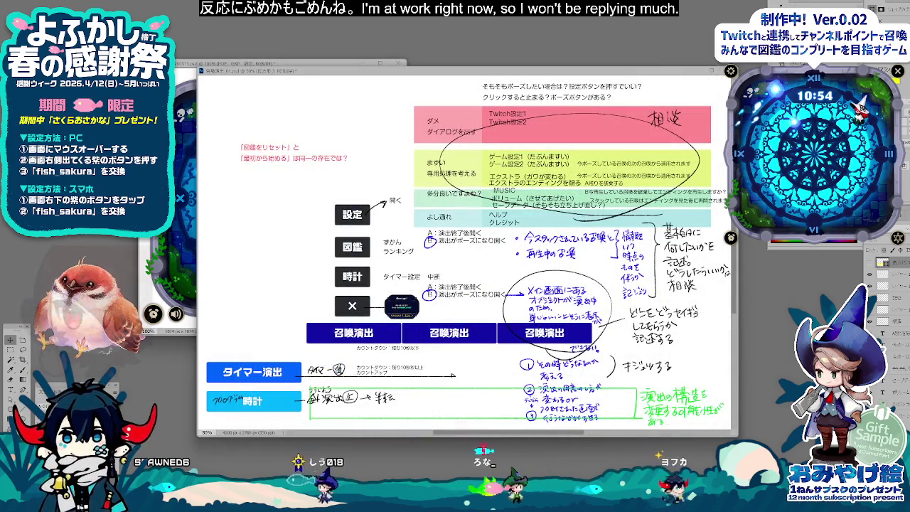
Step: Select cell B5, choose Insert image over cells, and drop in the exported mockup PNG
click(335, 458)
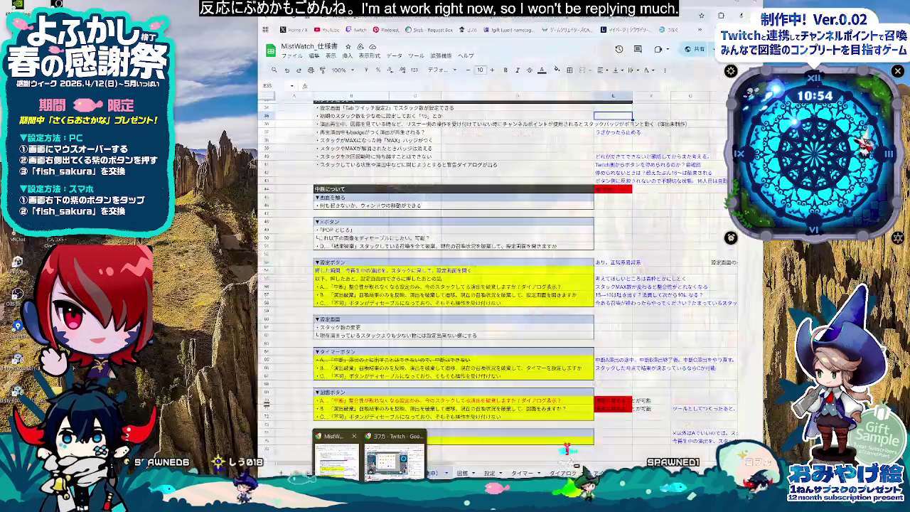
scroll(430, 400, up, 10)
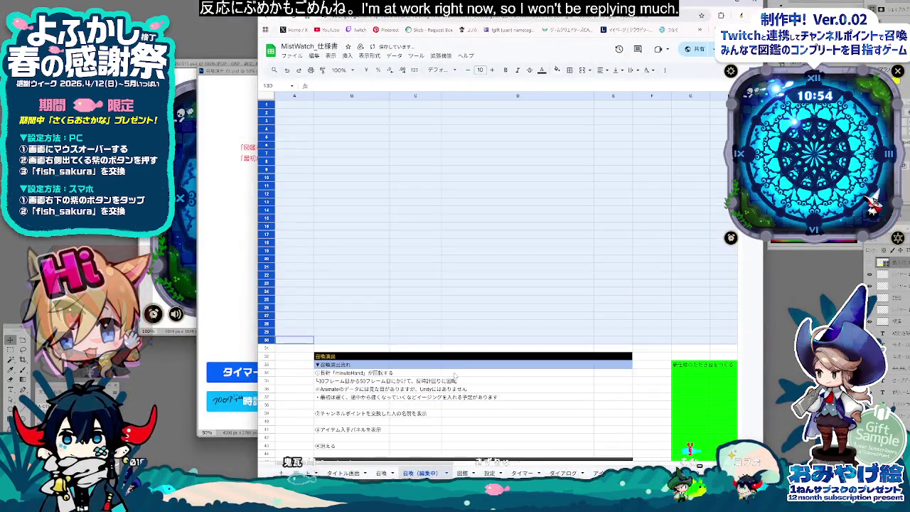
click(444, 244)
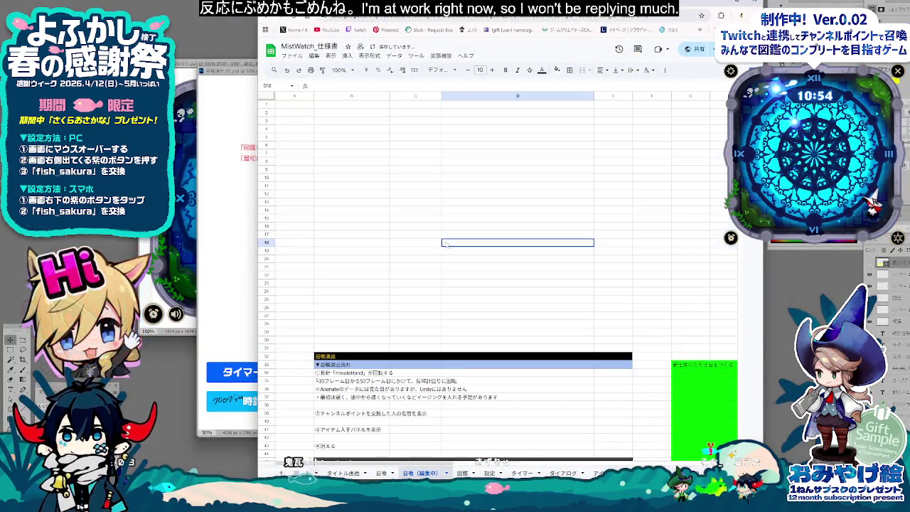
click(426, 155)
click(364, 139)
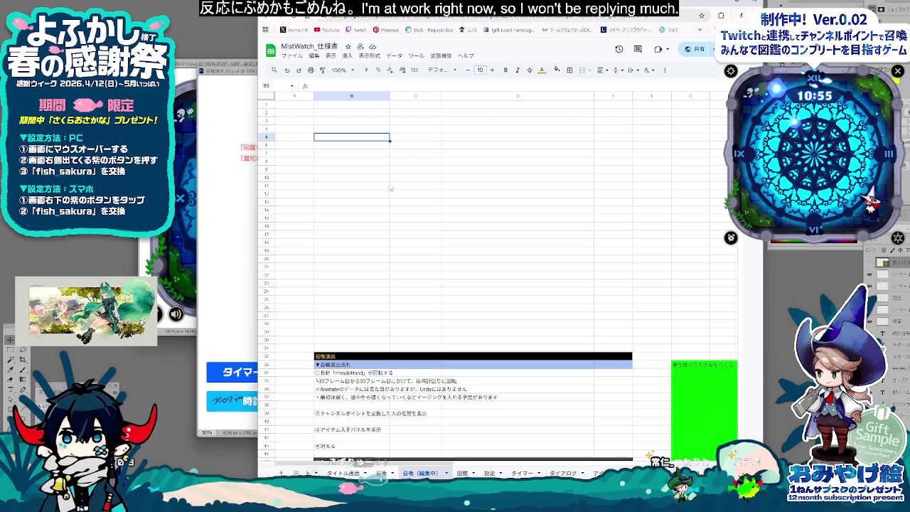
click(346, 56)
mouse_move(398, 166)
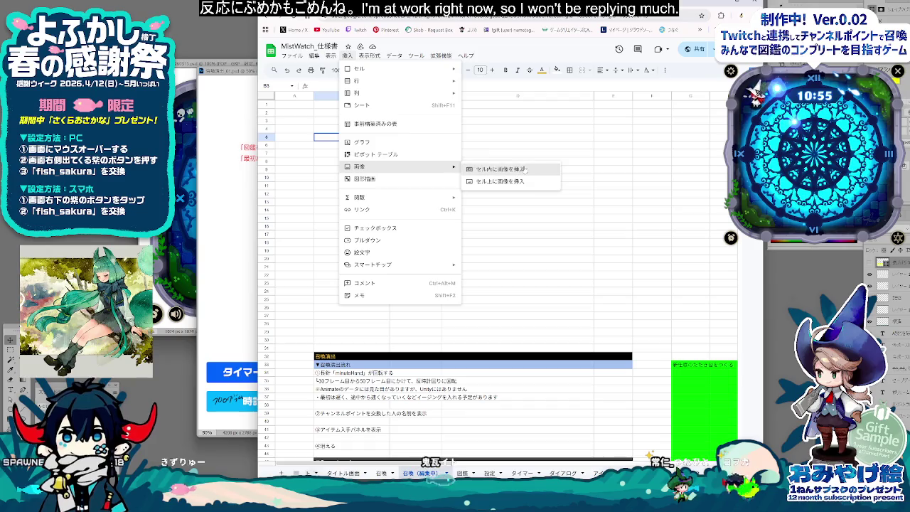
click(525, 170)
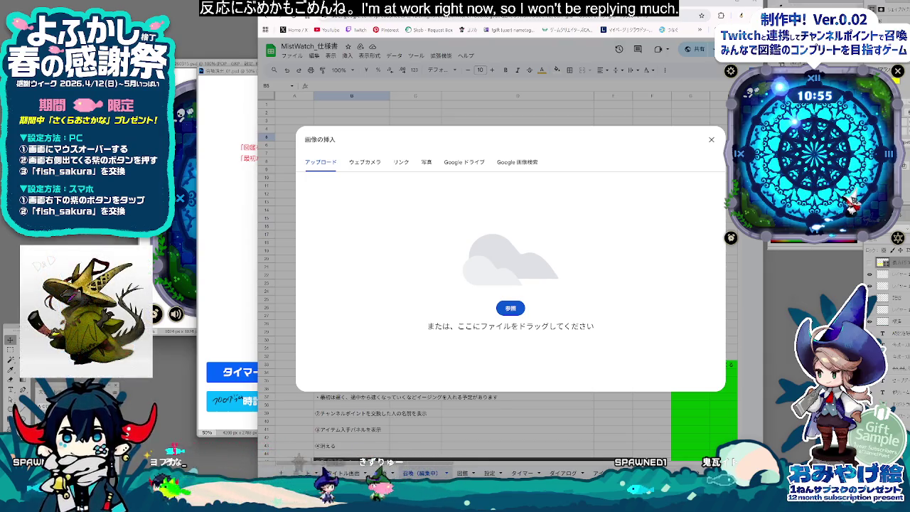
drag(488, 292, 557, 319)
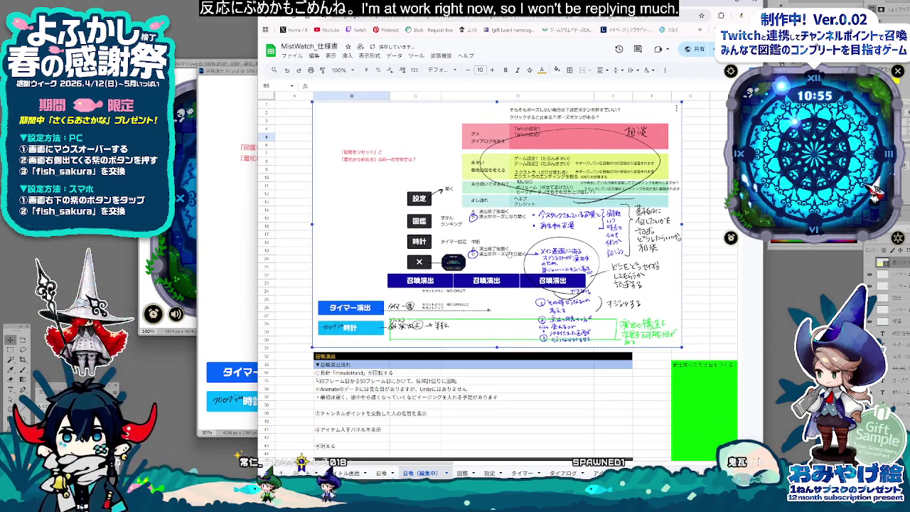
Step: Deselect the placed image and review the spec rows beneath it, around rows 32–37
click(696, 260)
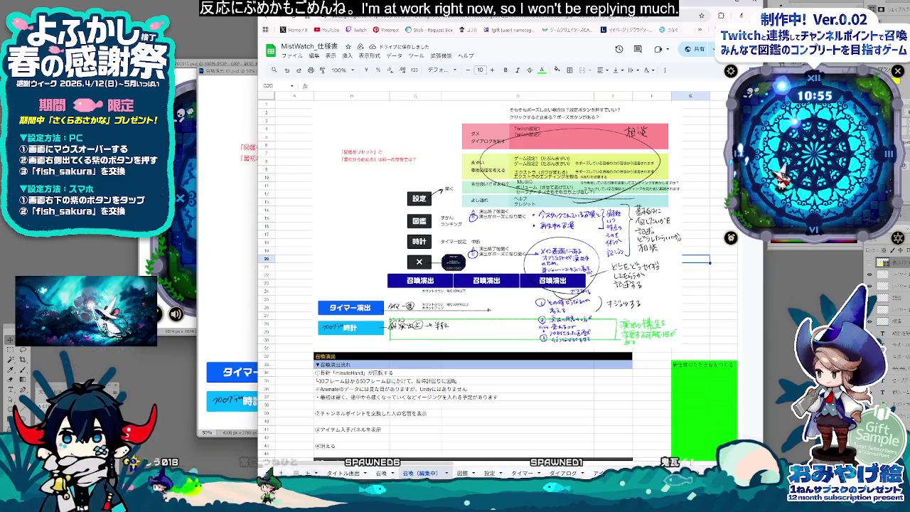
click(613, 396)
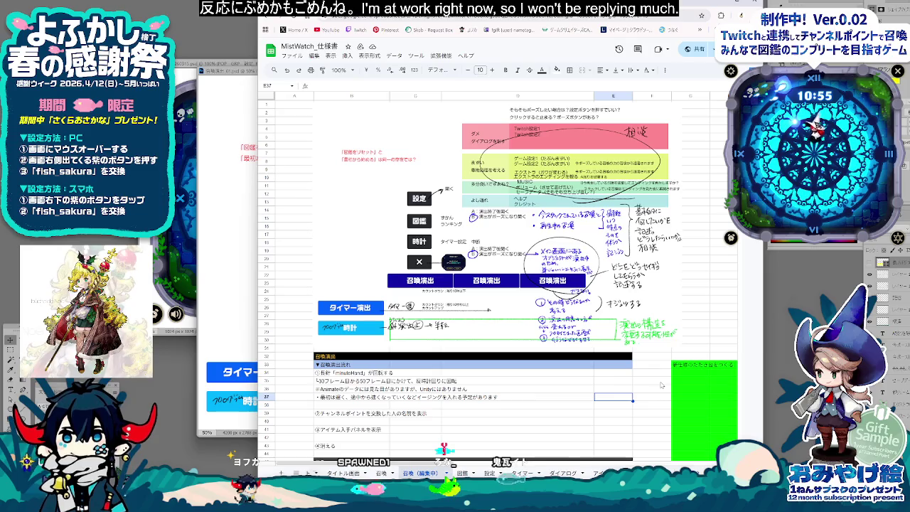
click(352, 389)
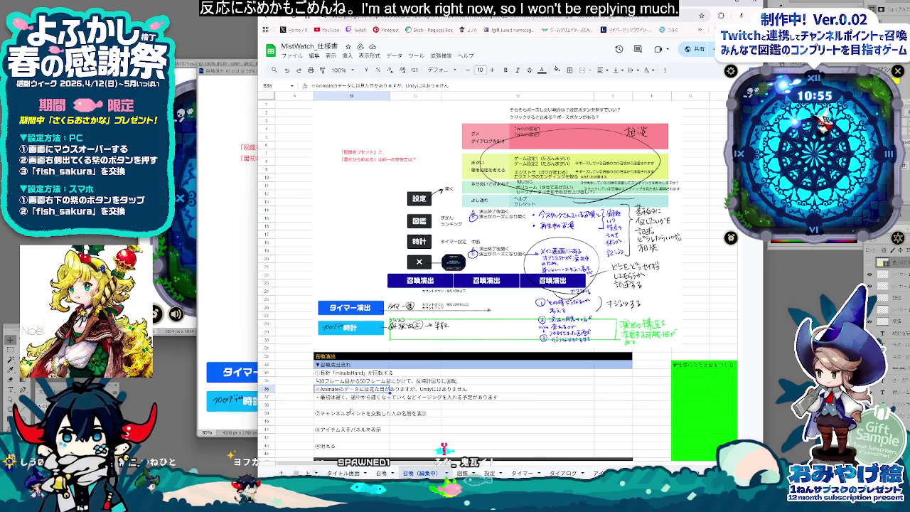
scroll(352, 411, down, 3)
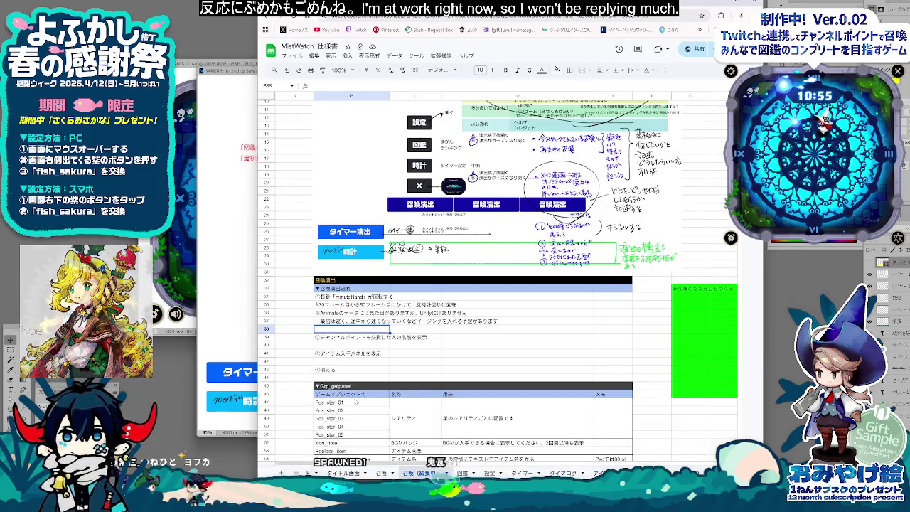
scroll(355, 402, down, 2)
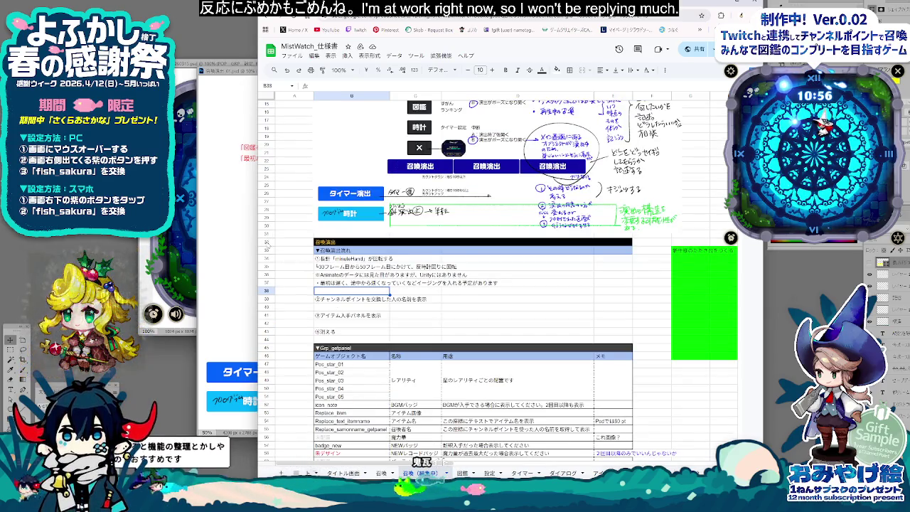
click(267, 242)
scroll(296, 359, up, 3)
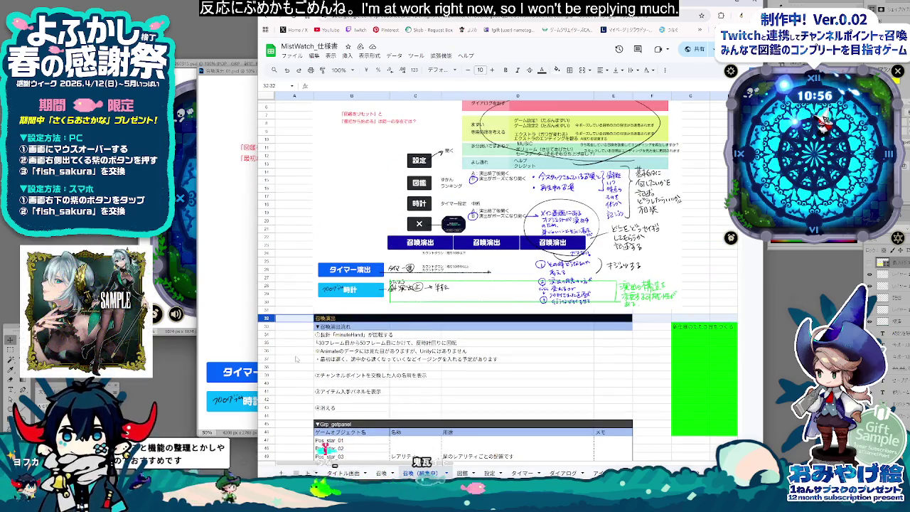
scroll(467, 368, down, 3)
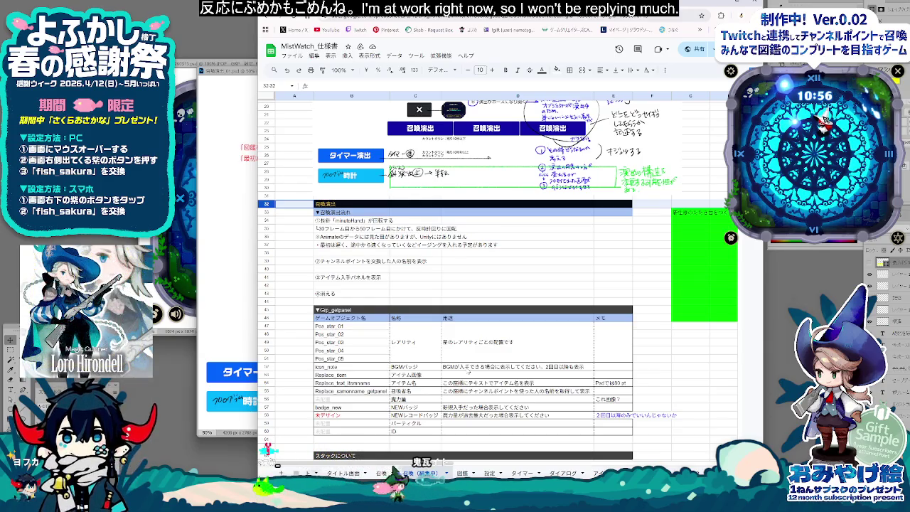
scroll(468, 372, down, 1)
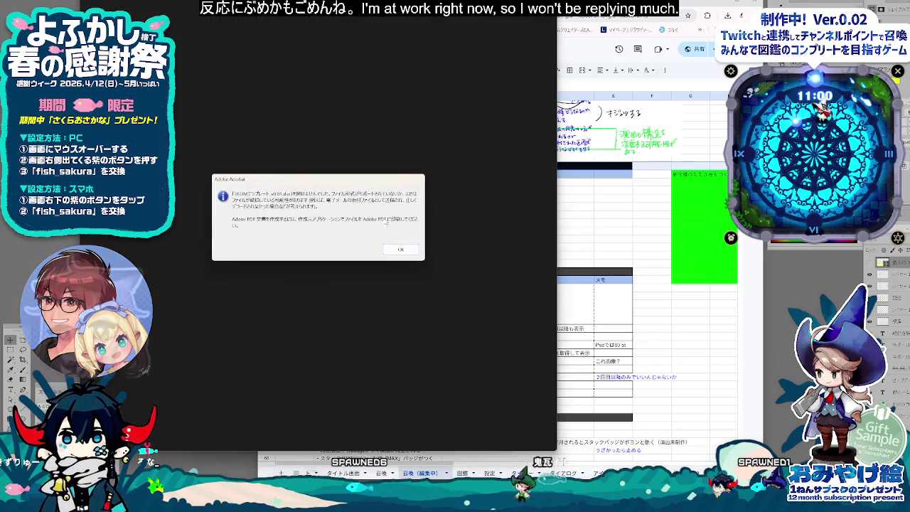
click(393, 249)
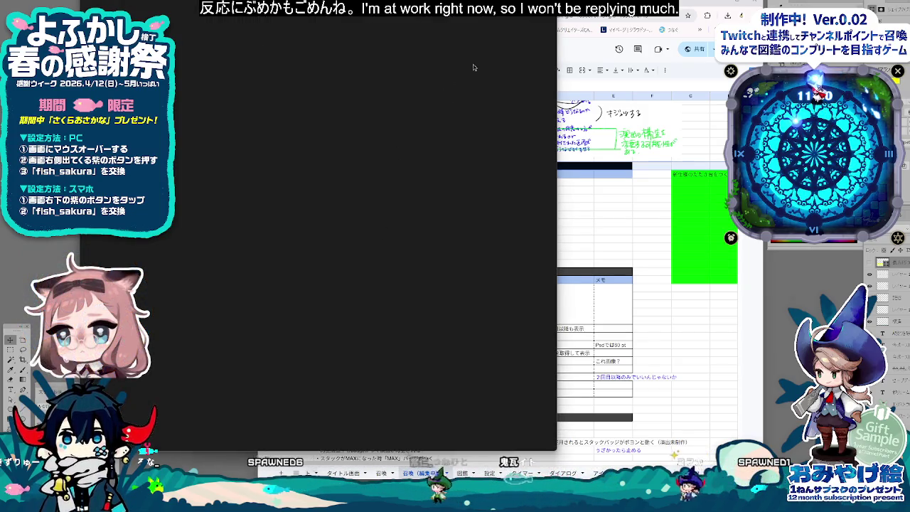